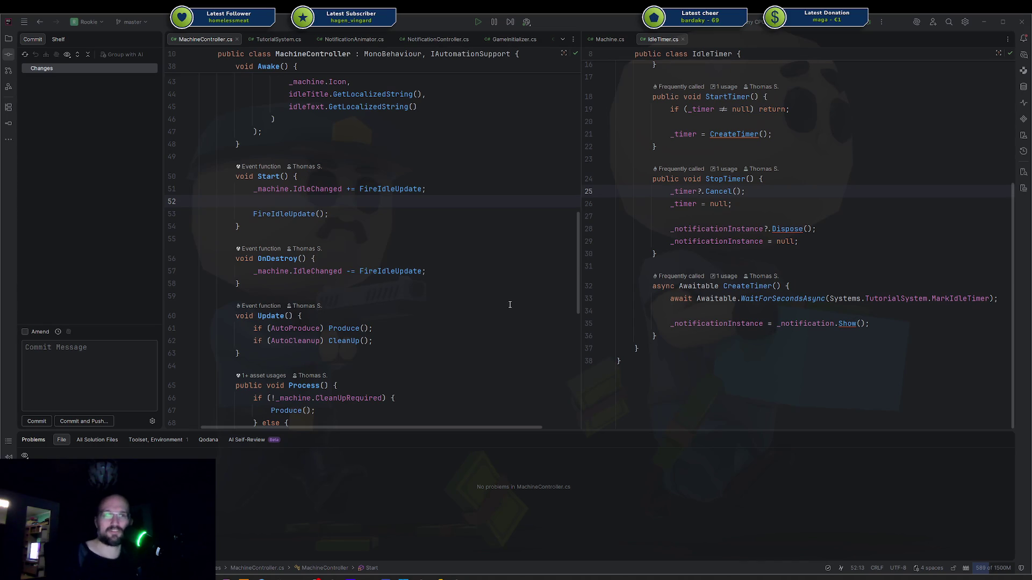
# - Switch from Rider to the Unity editor and run the Factory scene in Play mode
pyautogui.click(457, 578)
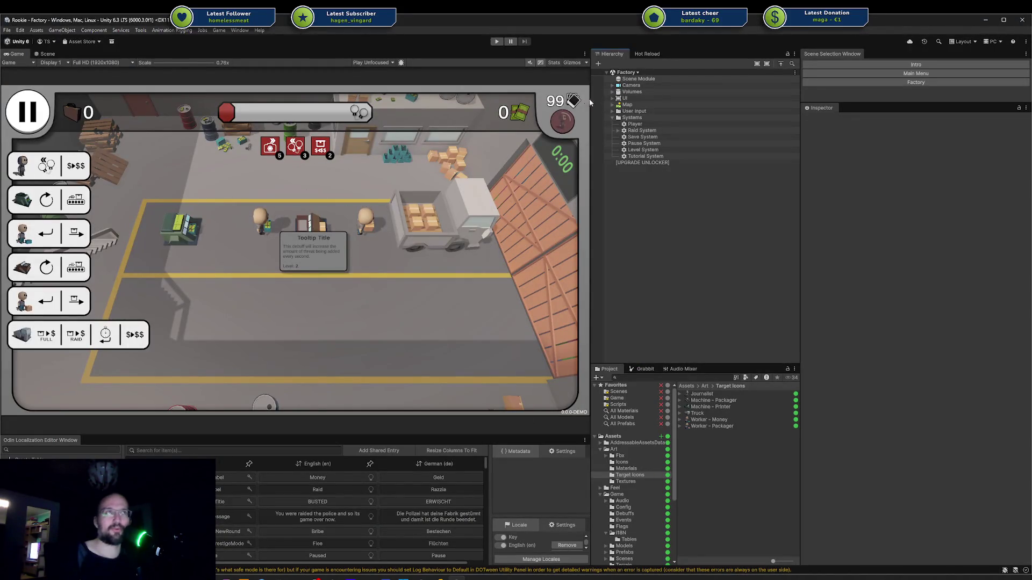
pyautogui.click(495, 41)
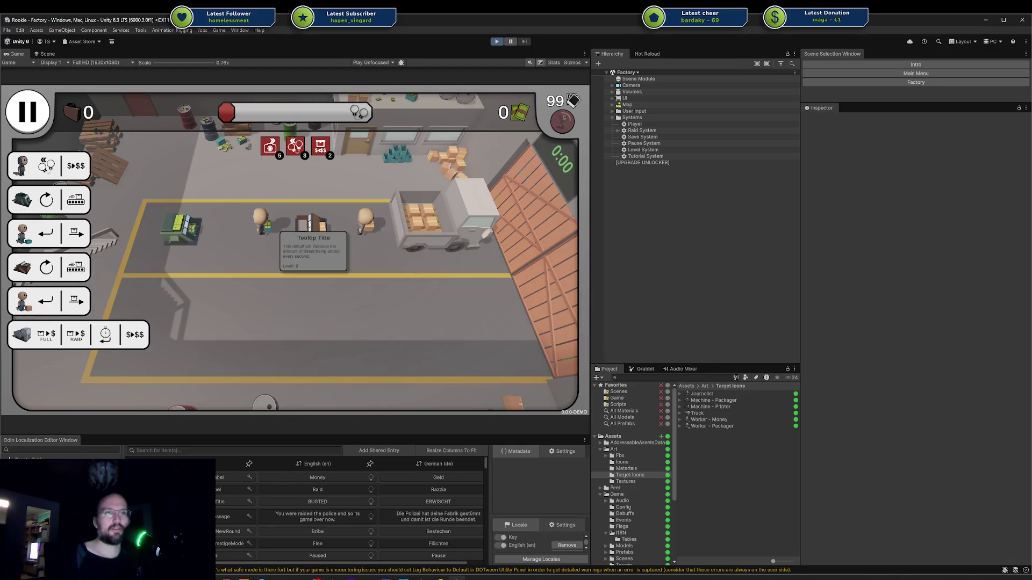
# - Switch from Unity to the Codecks Vision board in the browser
pyautogui.hotkey('alt', 'Tab')
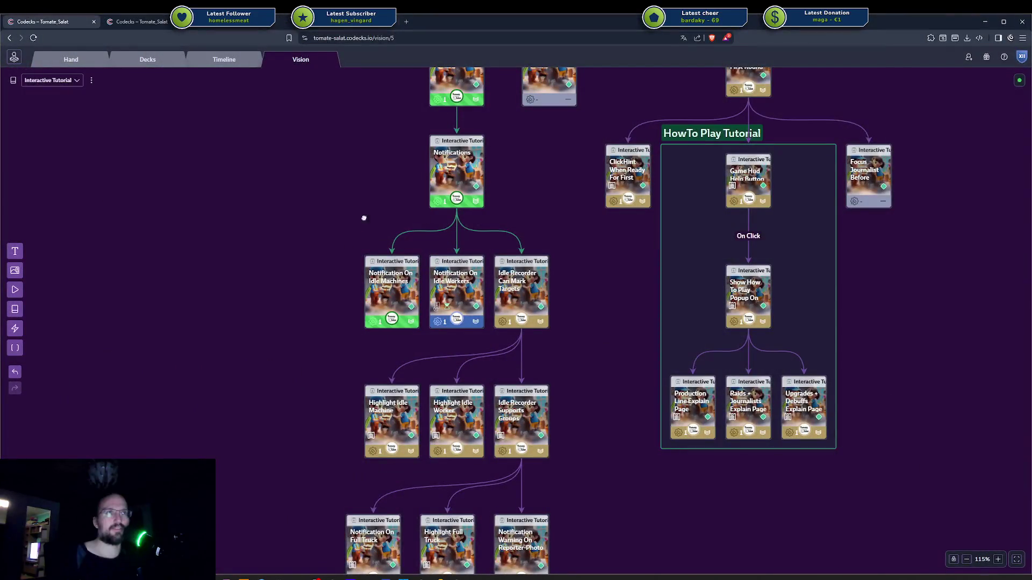
pyautogui.moveTo(369, 205); pyautogui.dragTo(286, 374)
pyautogui.scroll(-5, 286, 375)
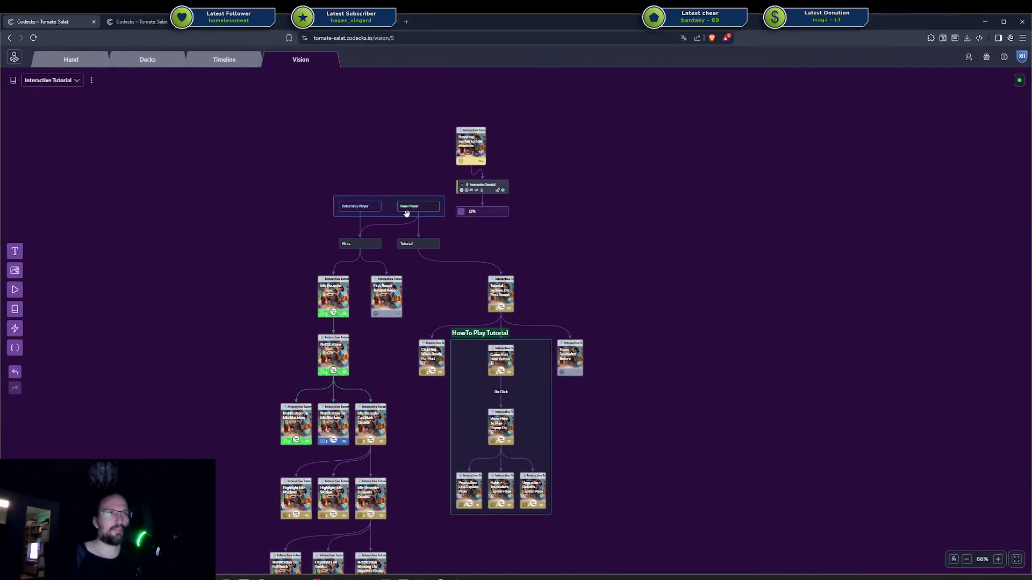
pyautogui.scroll(5, 408, 214)
pyautogui.scroll(4, 323, 207)
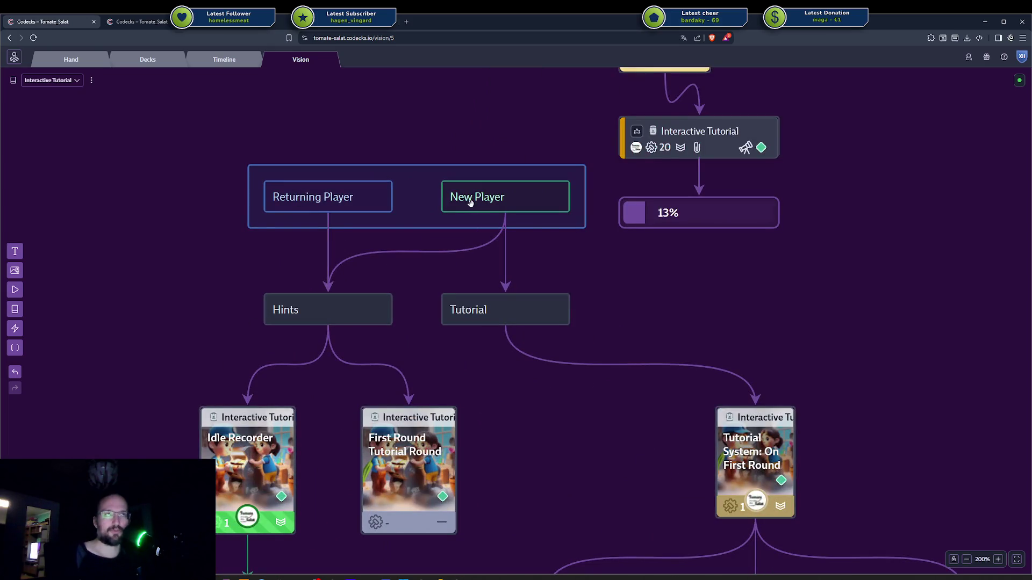
pyautogui.moveTo(204, 291)
pyautogui.mouseDown()
pyautogui.moveTo(534, 375)
pyautogui.moveTo(615, 340)
pyautogui.mouseUp()
pyautogui.click(617, 342)
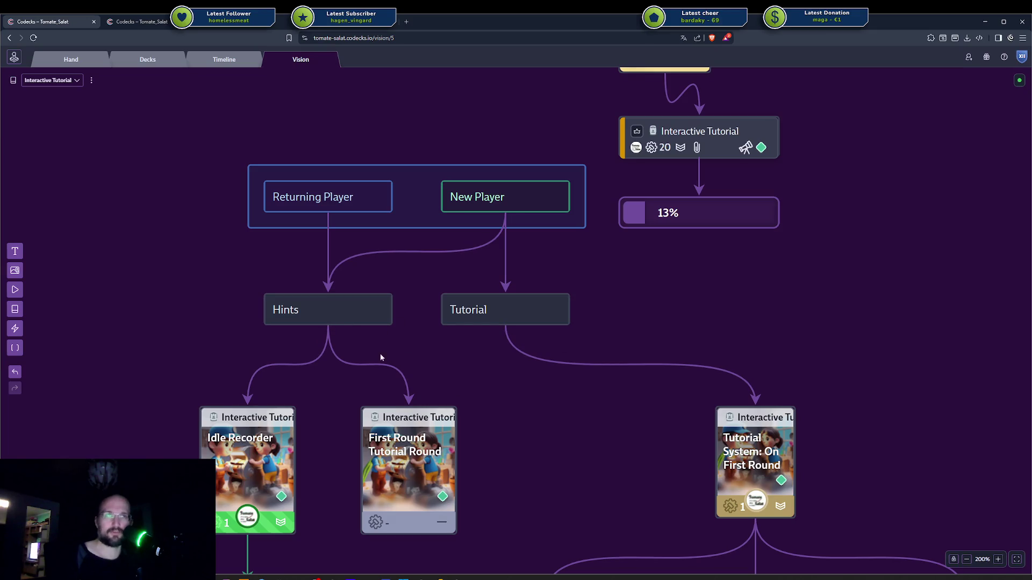
pyautogui.scroll(-2, 375, 352)
pyautogui.click(364, 275)
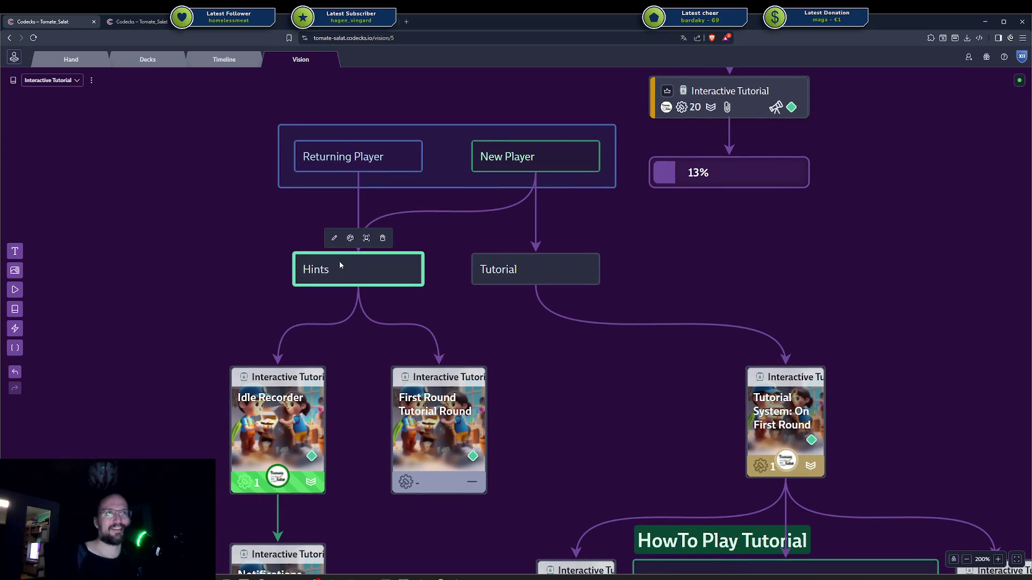
pyautogui.moveTo(243, 115); pyautogui.dragTo(647, 195)
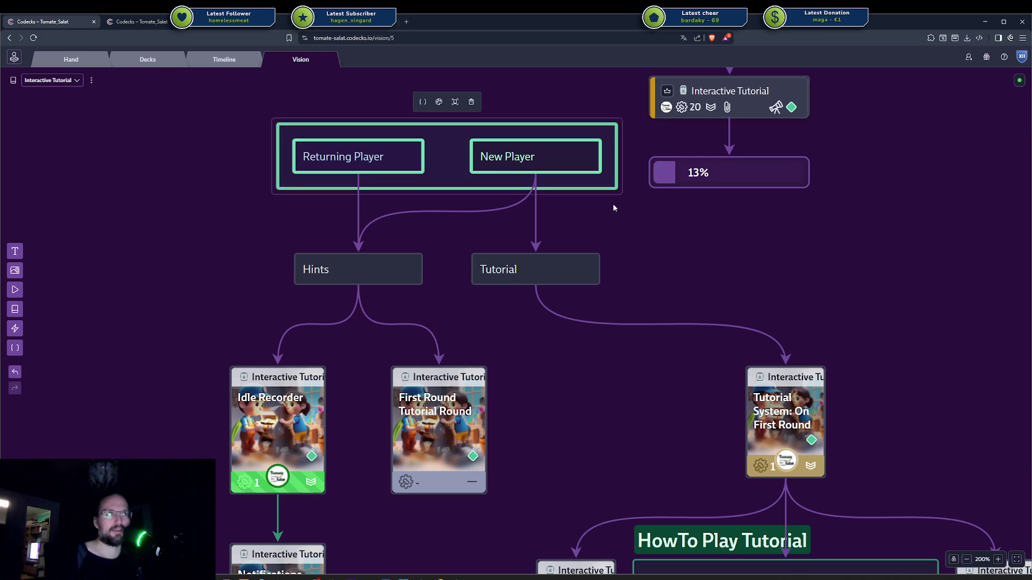
pyautogui.click(234, 369)
pyautogui.hotkey('alt', 'Tab')
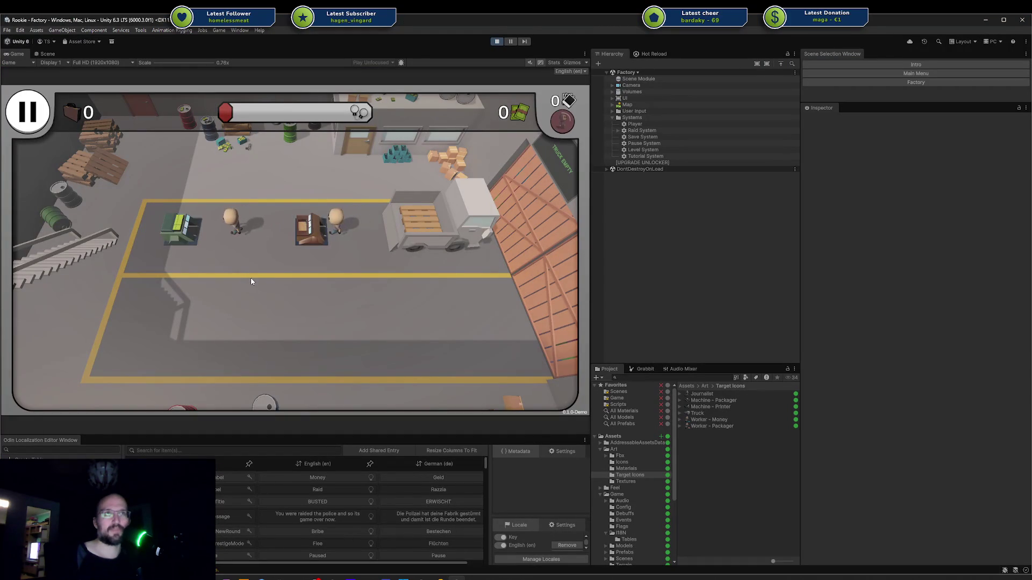
# - Restart the idle green and printer machines so the money counter reaches 10
pyautogui.click(165, 232)
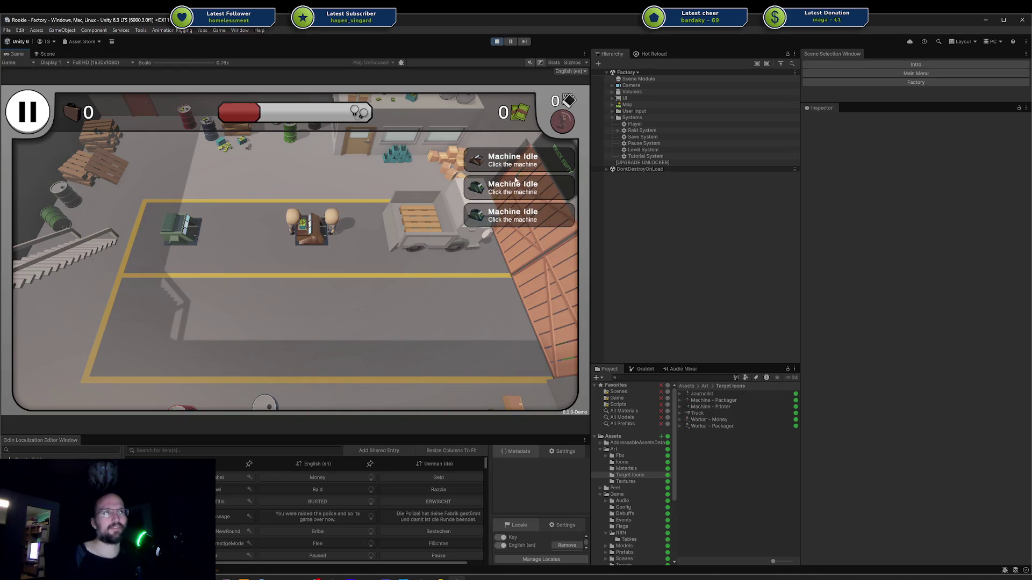
pyautogui.click(183, 227)
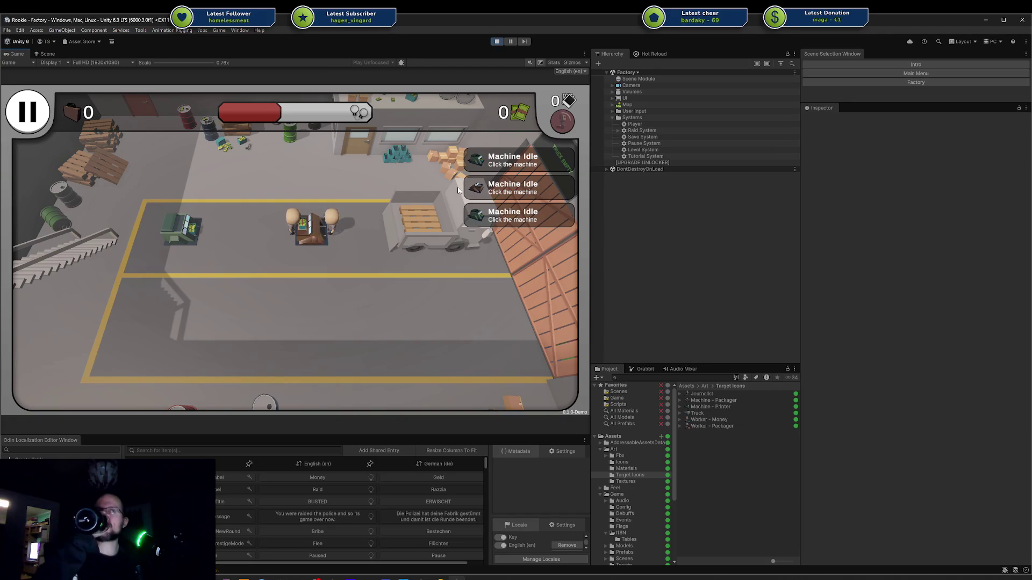
pyautogui.click(331, 230)
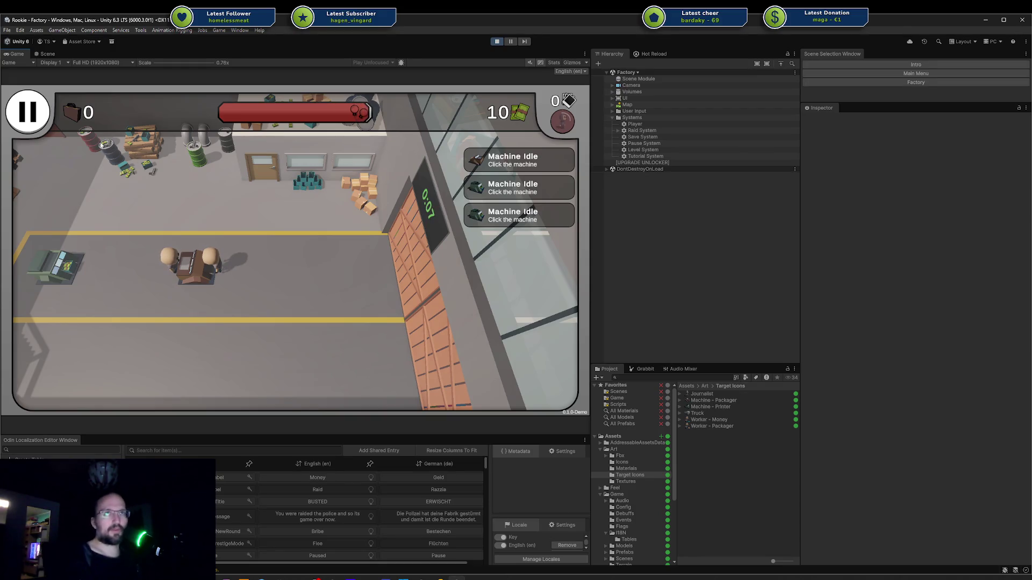
# - Pause and resume the game, then bribe the police, dropping money to 8
pyautogui.press('Escape')
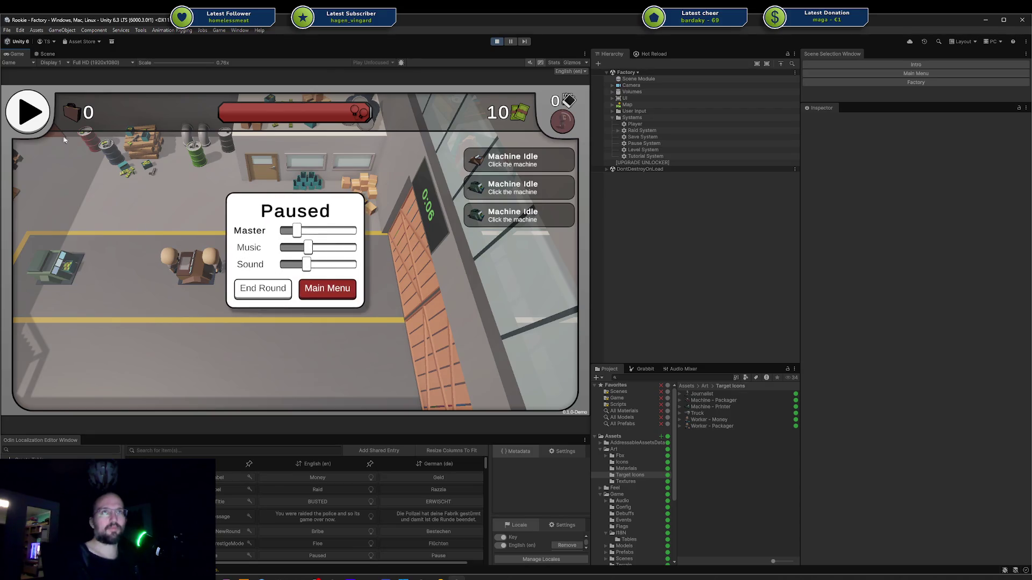
pyautogui.press('Escape')
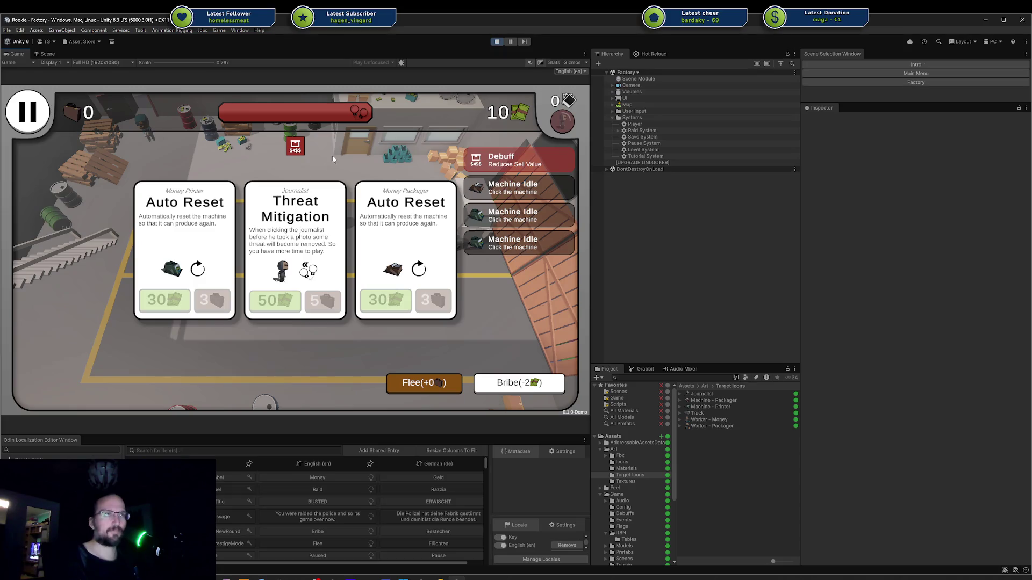
pyautogui.click(513, 382)
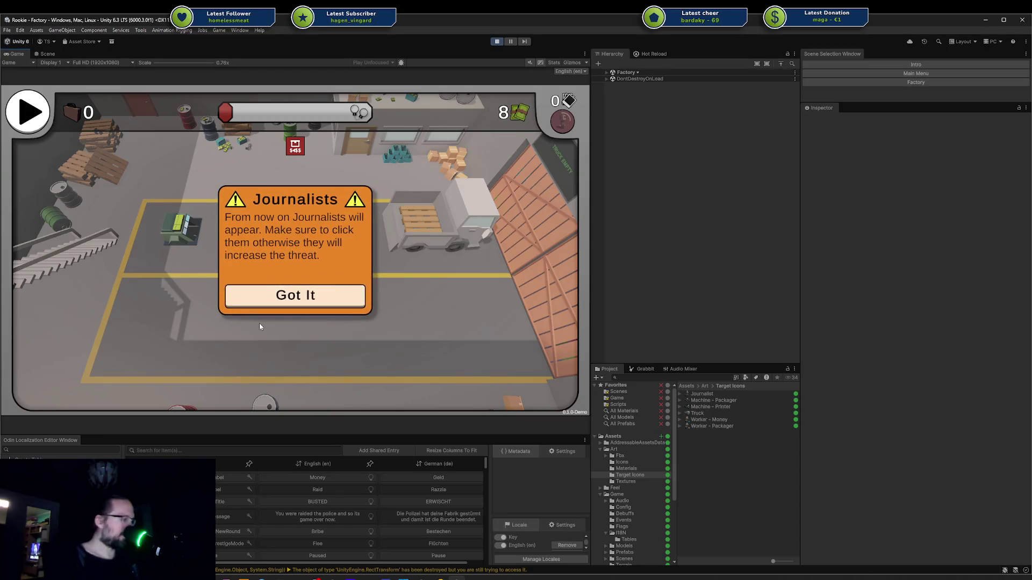
# - Dismiss the Journalists notice and restart the Factory level via the main menu
pyautogui.click(284, 301)
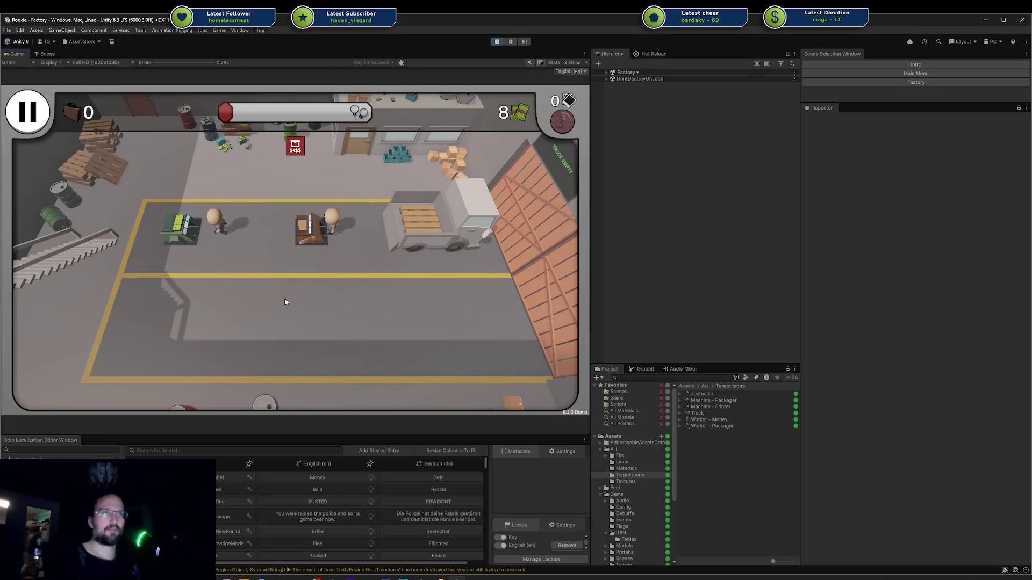
pyautogui.press('Escape')
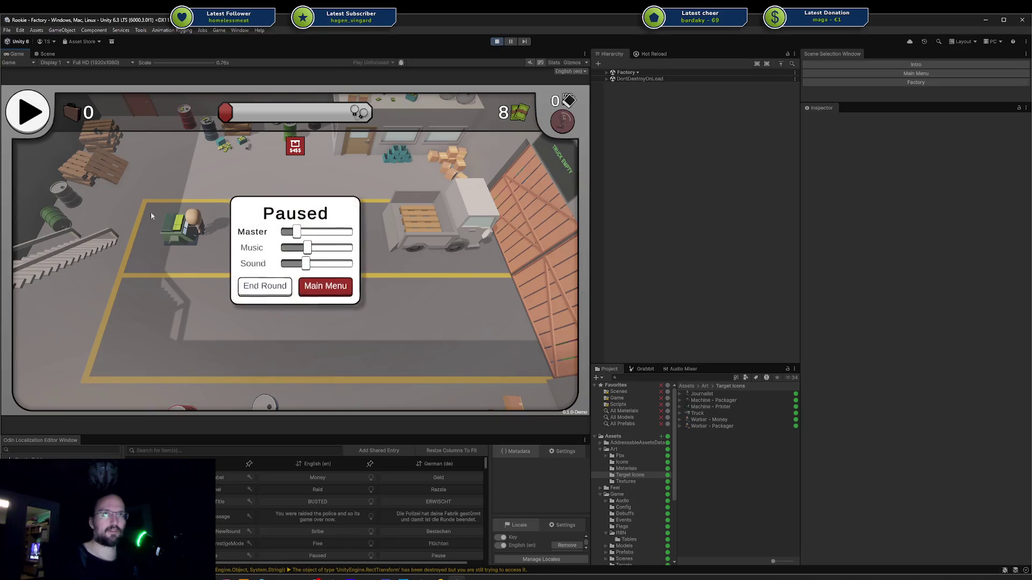
pyautogui.click(320, 290)
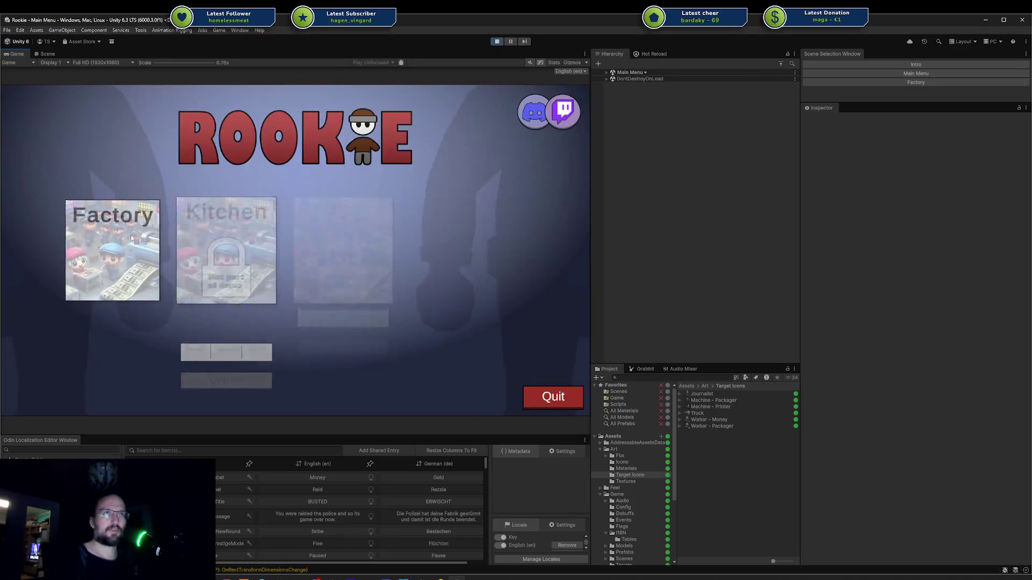
pyautogui.click(120, 290)
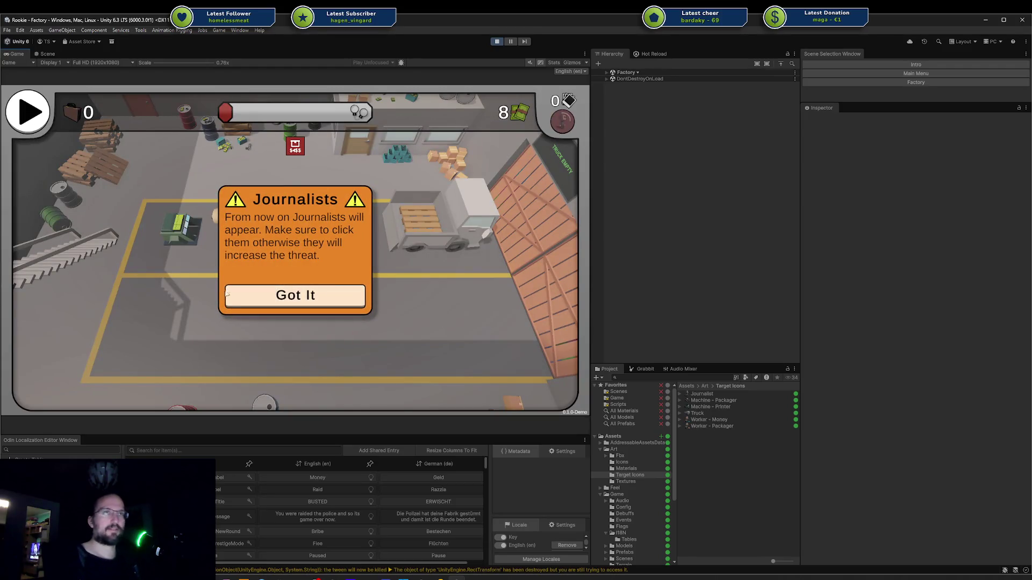
pyautogui.click(271, 304)
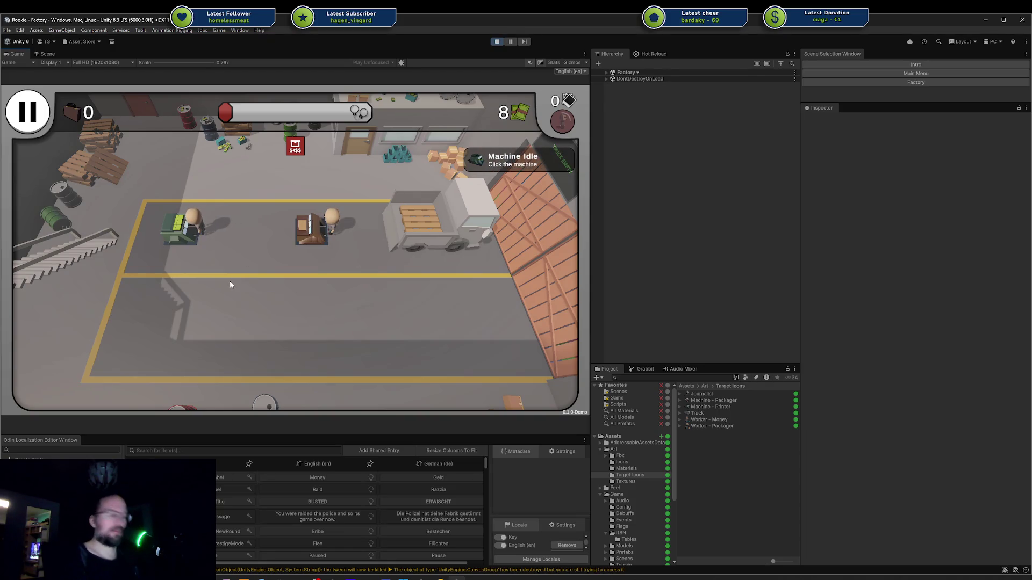
# - Expand the Factory, Systems and UI groups and select Quantum Console (SRP)
pyautogui.click(606, 72)
pyautogui.click(612, 117)
pyautogui.click(612, 98)
pyautogui.click(643, 150)
pyautogui.click(618, 150)
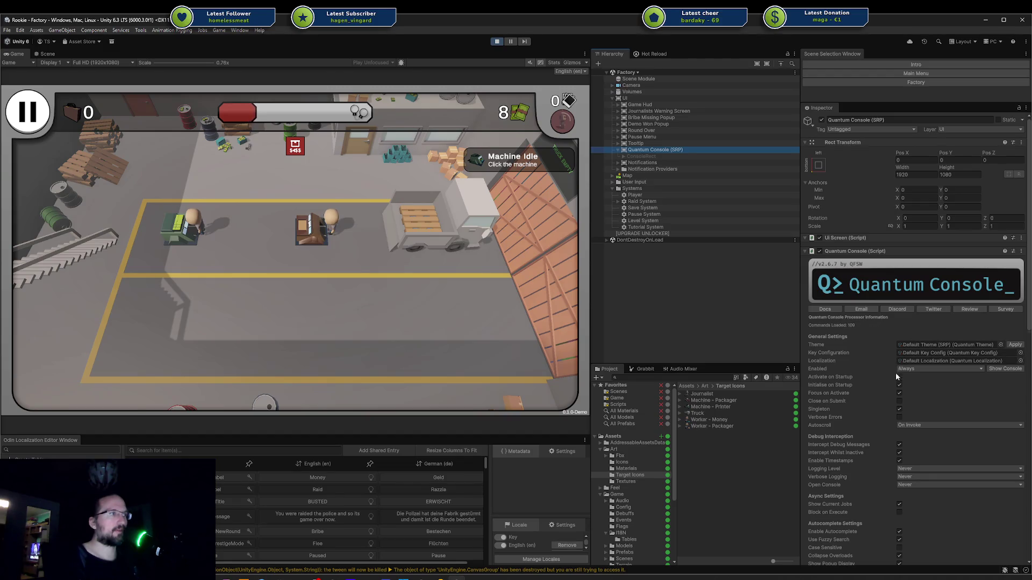
# - Scroll the Quantum Console Inspector, then inspect Player's wallet (Money 8) and level info
pyautogui.scroll(-1, 898, 408)
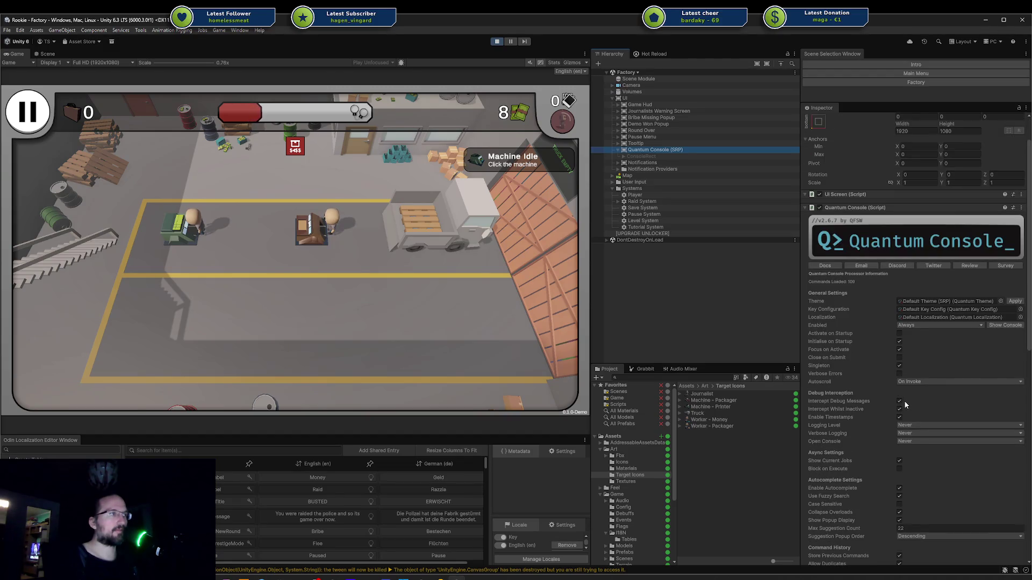
pyautogui.scroll(-3, 904, 398)
pyautogui.scroll(-2, 901, 390)
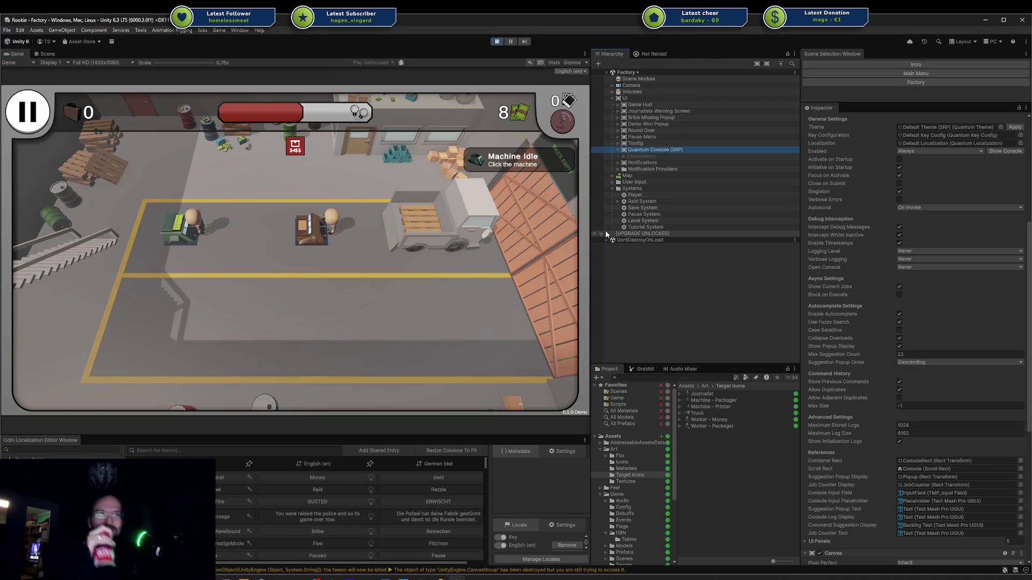
pyautogui.click(634, 195)
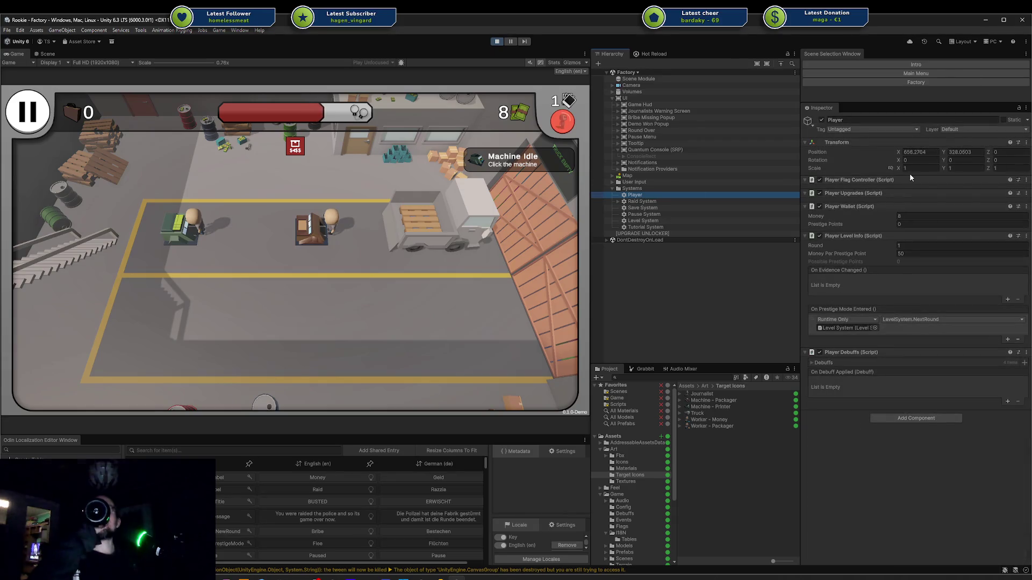
# - Set Player money to 8000, buy both Auto Reset upgrades and Threat Mitigation, then bribe
pyautogui.click(908, 216)
pyautogui.write('000')
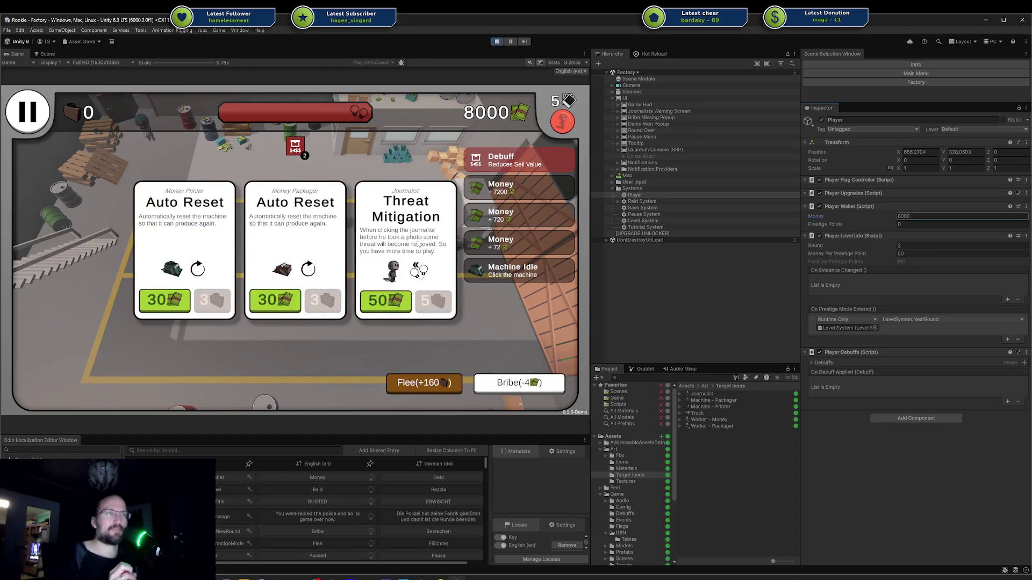
pyautogui.click(168, 306)
pyautogui.click(275, 300)
pyautogui.click(385, 300)
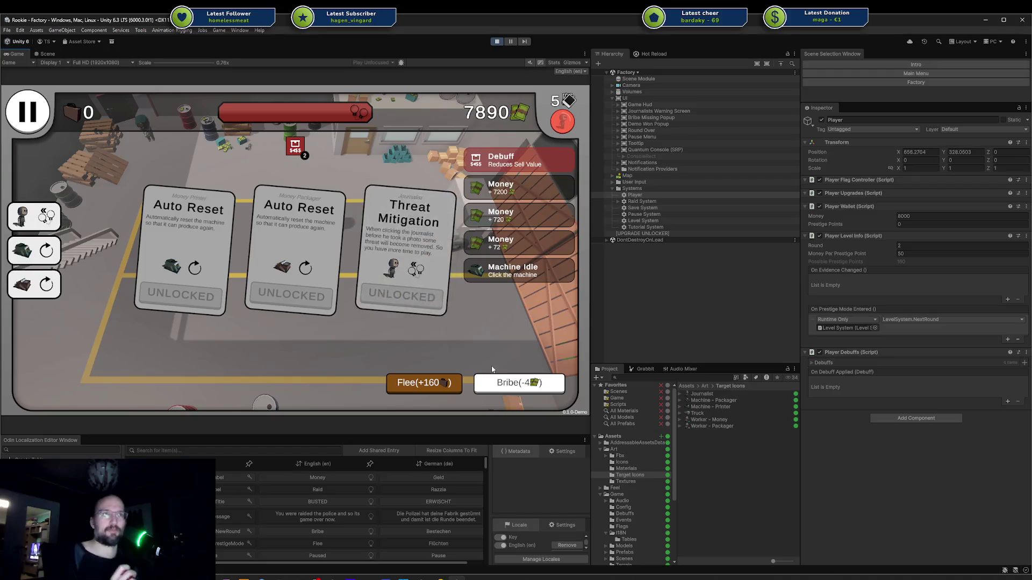
pyautogui.click(495, 374)
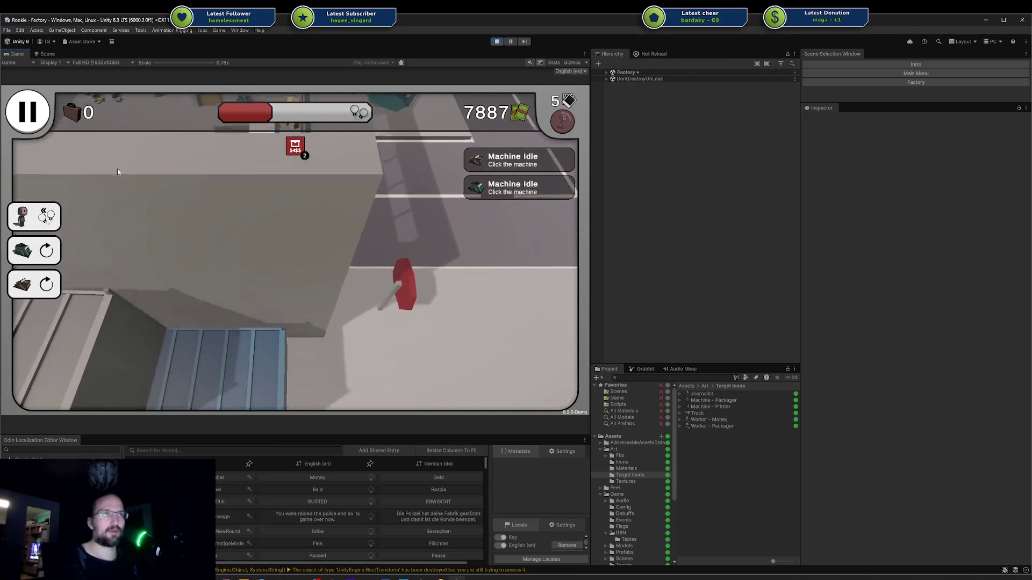
# - Pause and resume the game until the Auto Produce and Money Bonus offer appears
pyautogui.click(27, 111)
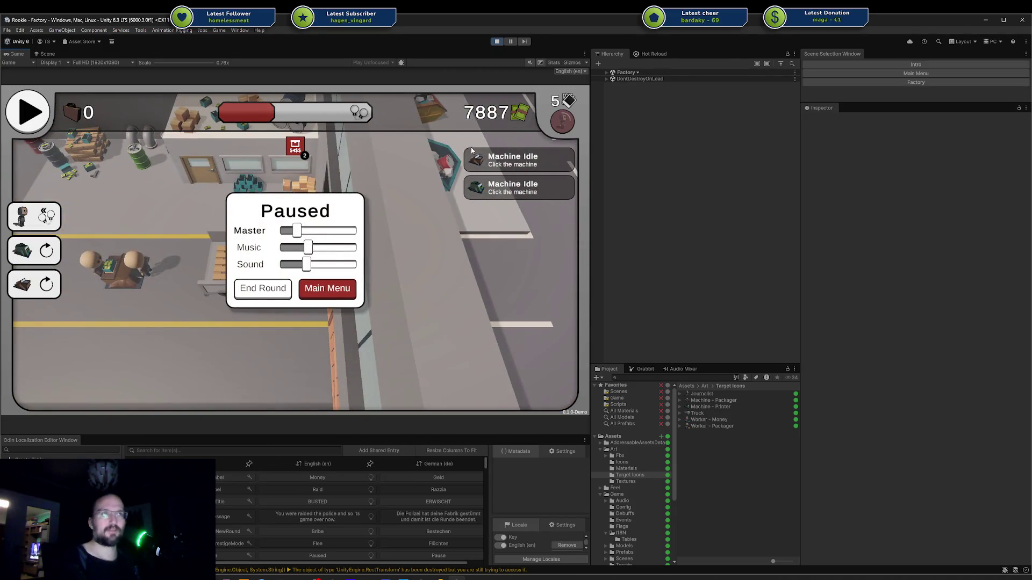
pyautogui.click(262, 288)
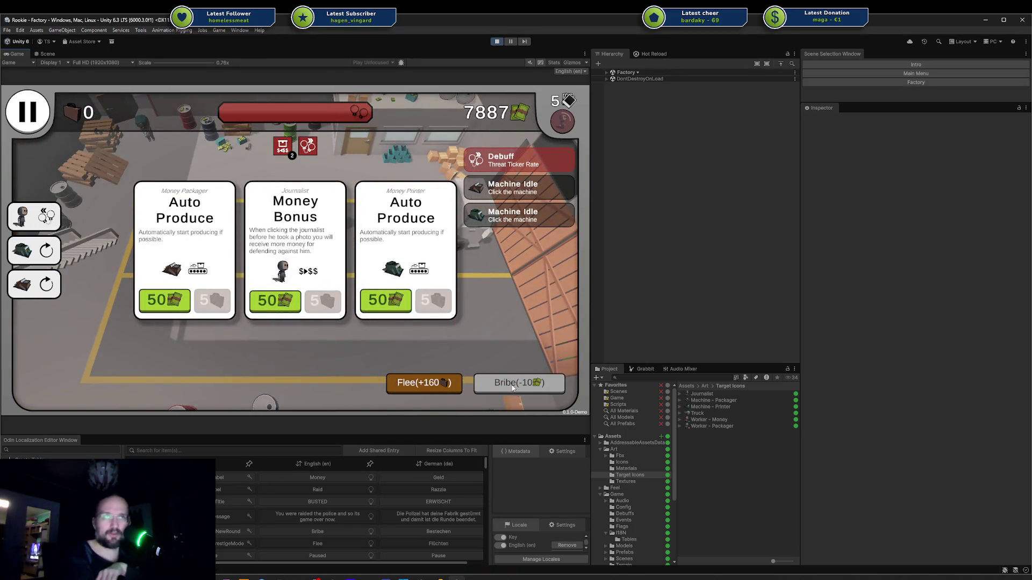
# - Buy the printer and packager Auto Produce upgrades and the journalist Money Bonus for 50 each
pyautogui.click(385, 300)
pyautogui.click(274, 300)
pyautogui.click(183, 299)
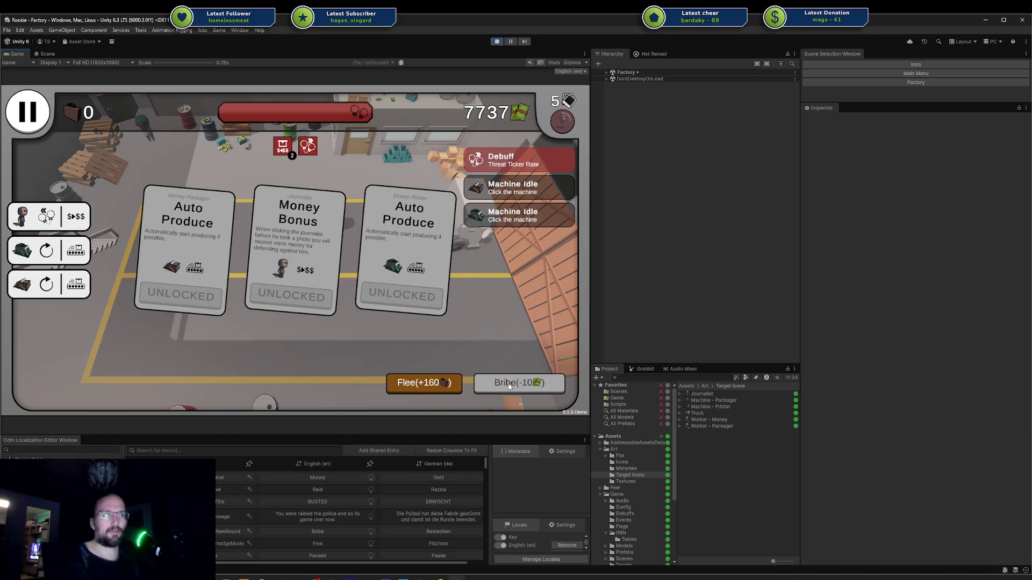
# - Flee the raid and return to the Rookie main menu
pyautogui.click(417, 387)
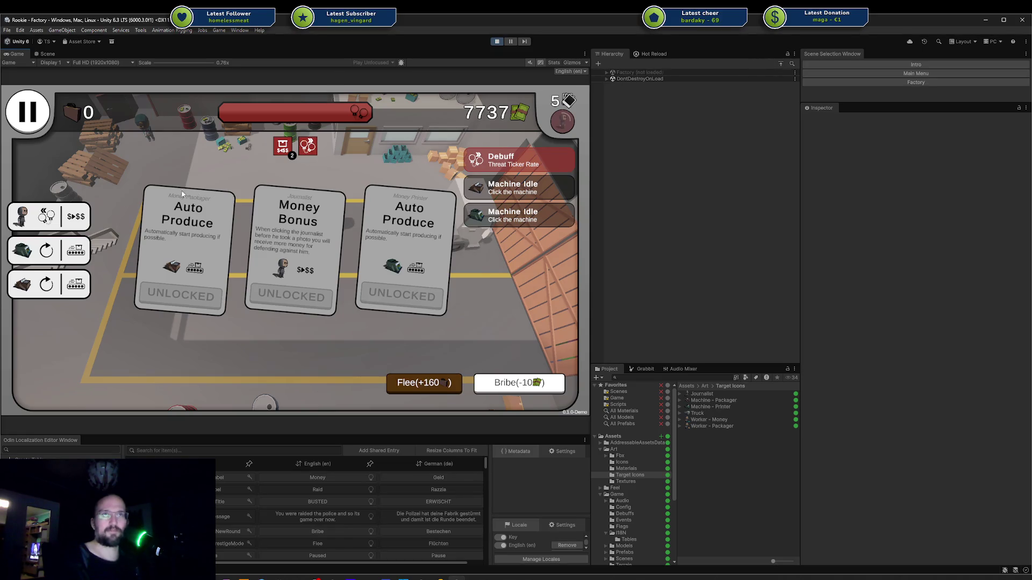
pyautogui.click(41, 131)
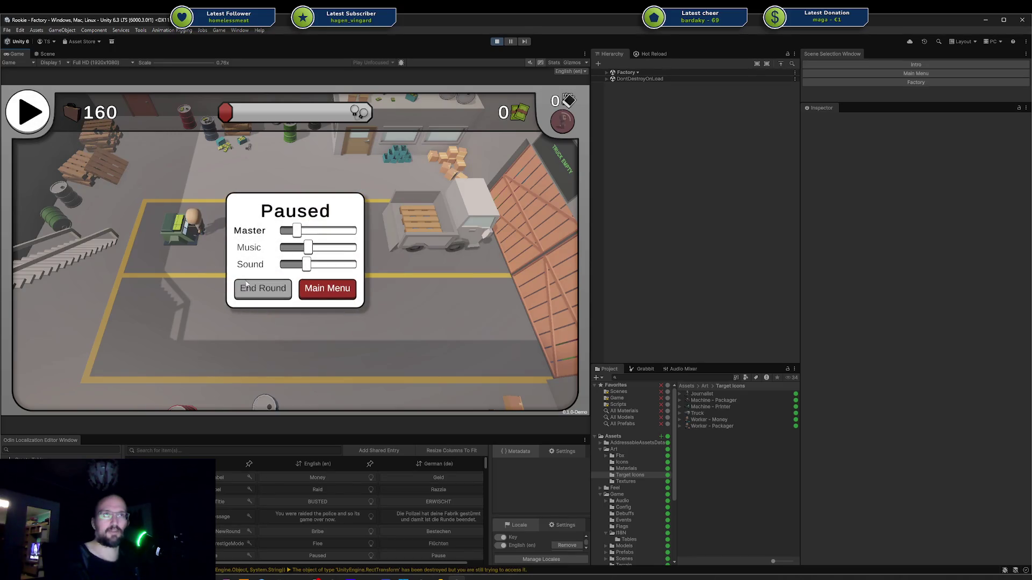
pyautogui.click(328, 288)
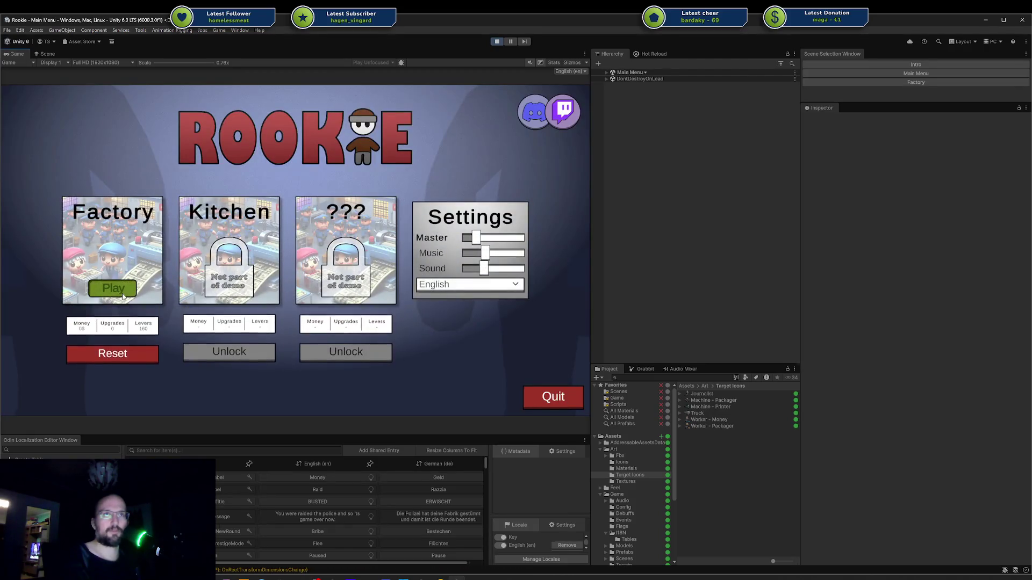
# - Start a new Factory round from the main menu, pausing and resuming it once
pyautogui.click(113, 288)
pyautogui.click(27, 112)
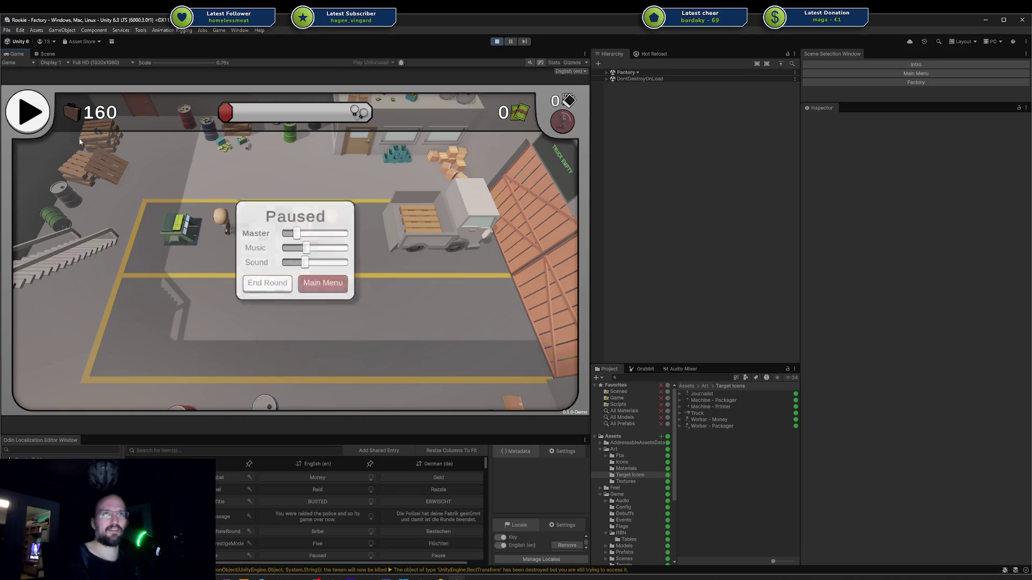
pyautogui.click(263, 288)
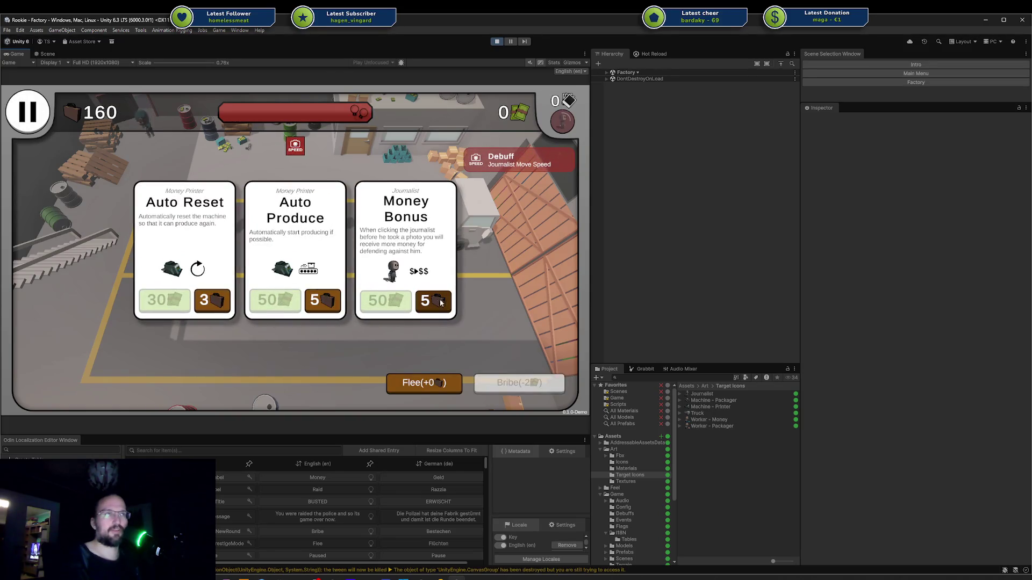
# - Unlock Auto Reset, Auto Produce and Money Bonus using leverage
pyautogui.click(212, 300)
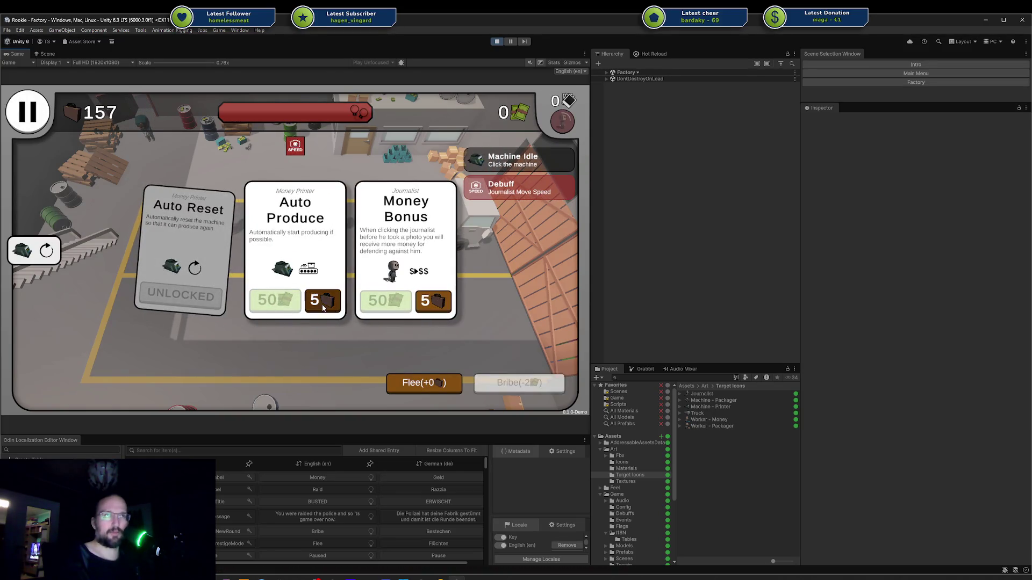
pyautogui.click(323, 301)
pyautogui.click(433, 300)
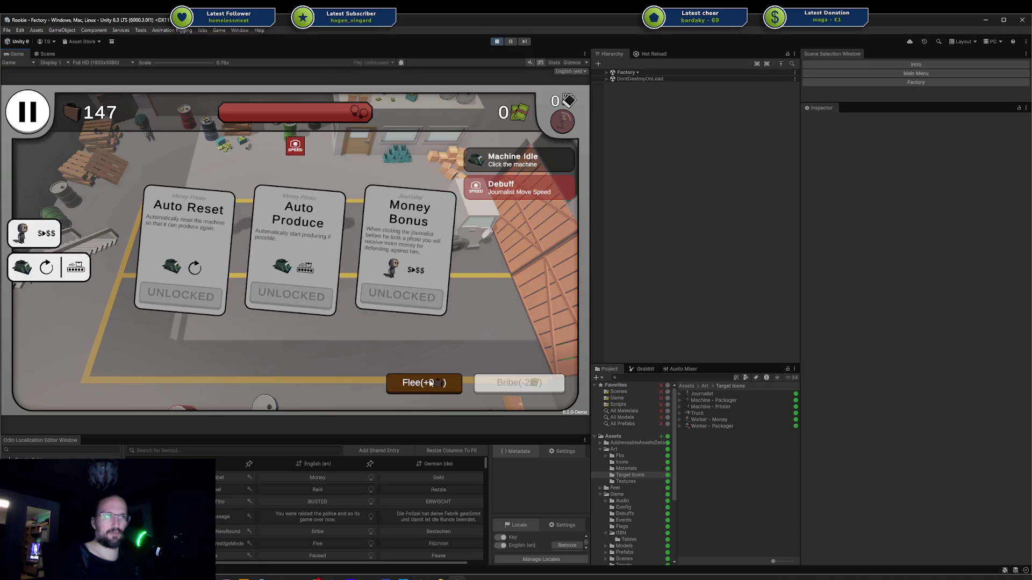
# - Pause the round at the Bonus Multiplier, Auto Return and Threat Mitigation offer
pyautogui.moveTo(58, 259)
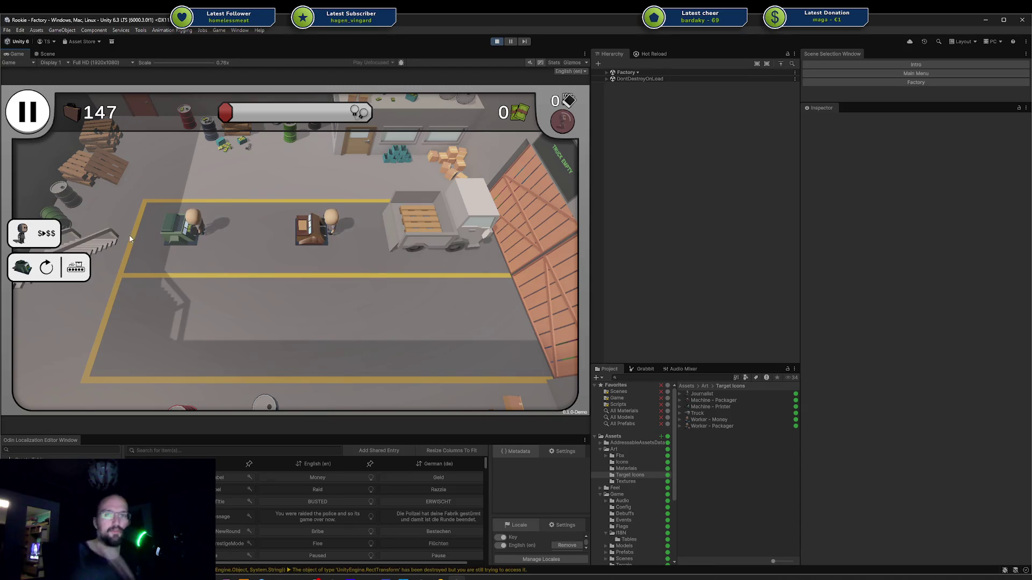
pyautogui.moveTo(507, 113)
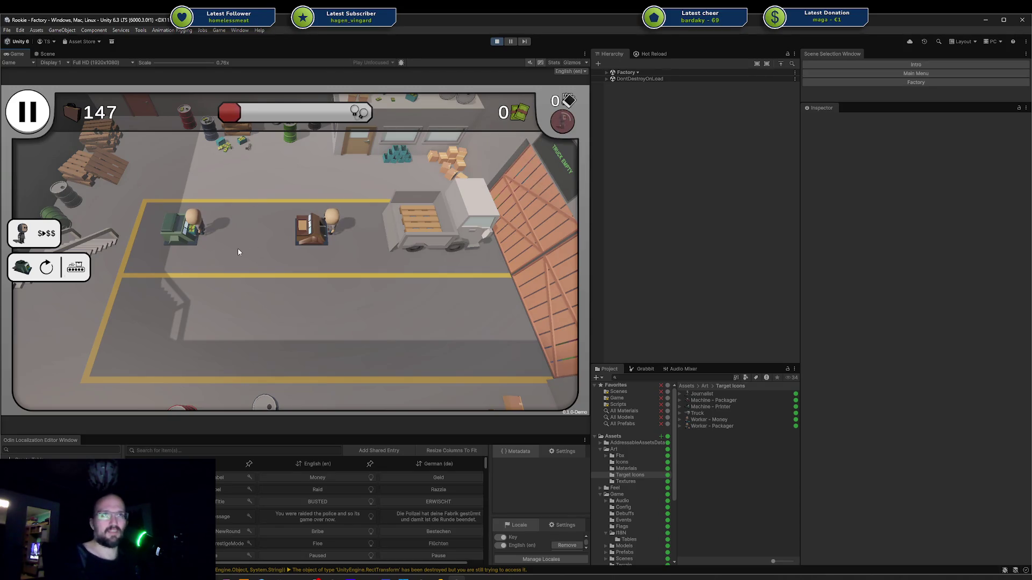
pyautogui.moveTo(81, 113)
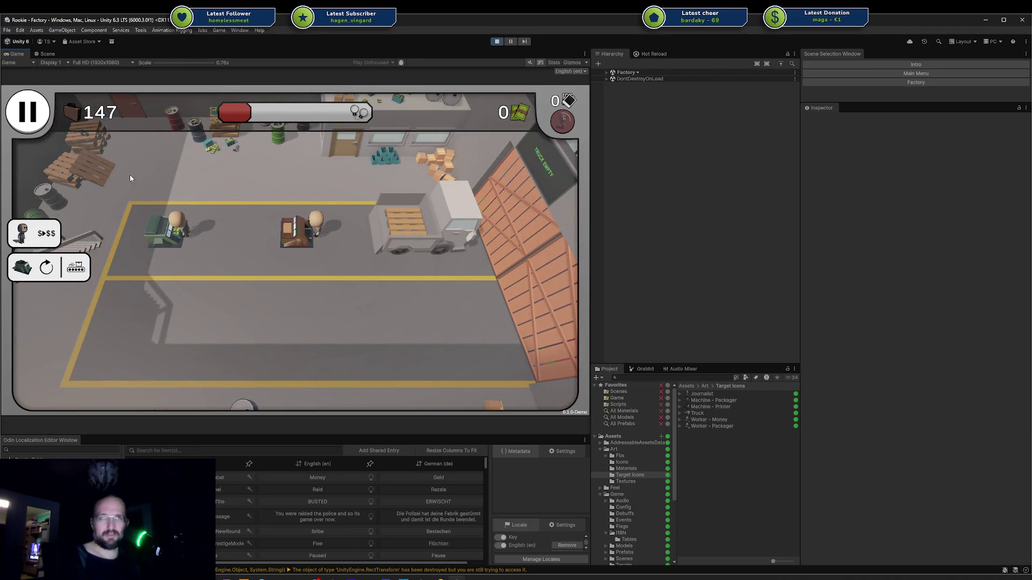
pyautogui.press('Escape')
pyautogui.press('Escape')
pyautogui.moveTo(295, 149)
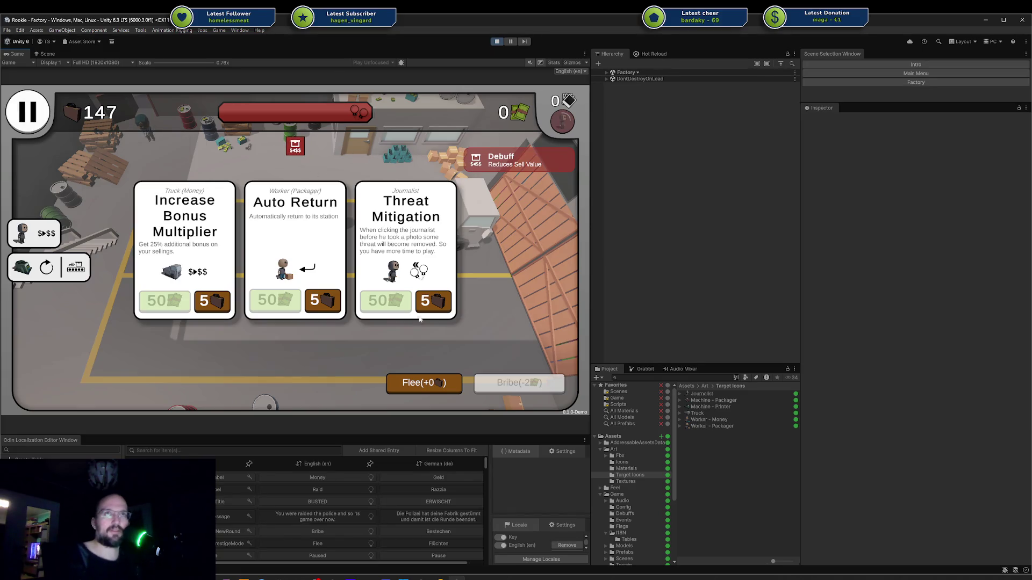
# - Pause the Factory round, go back to the main menu, and quit play mode
pyautogui.click(28, 111)
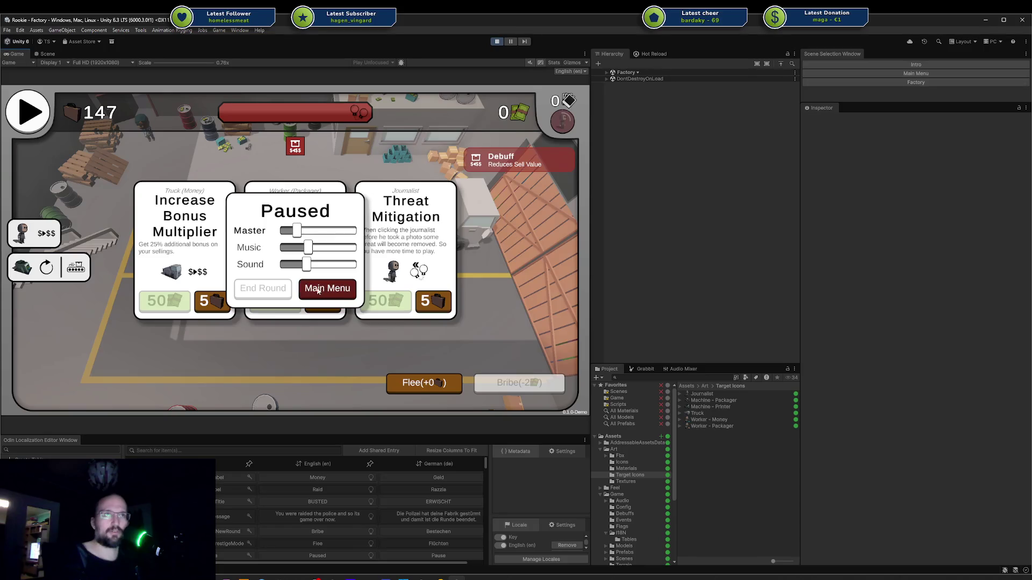
pyautogui.click(326, 285)
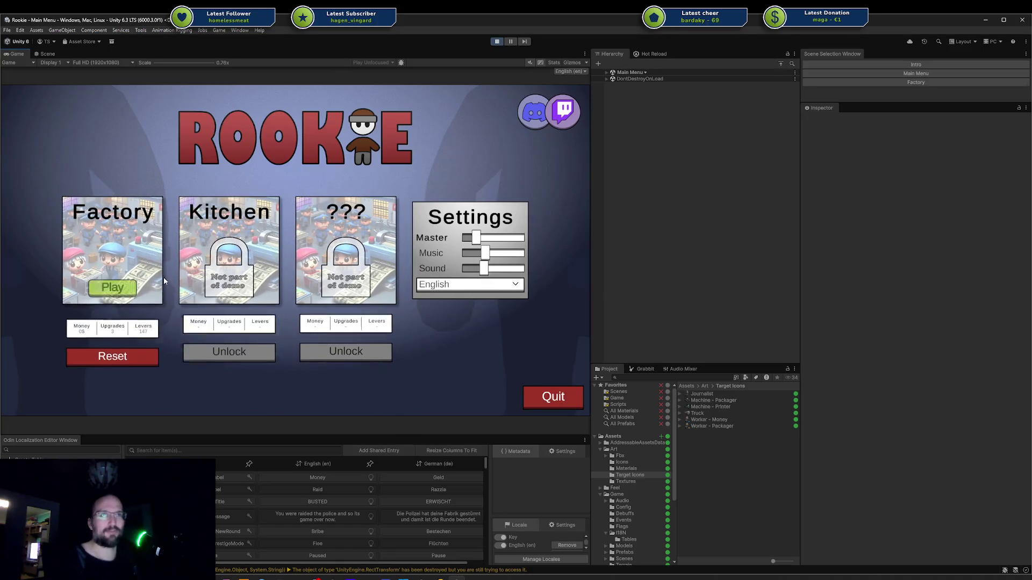
pyautogui.click(552, 392)
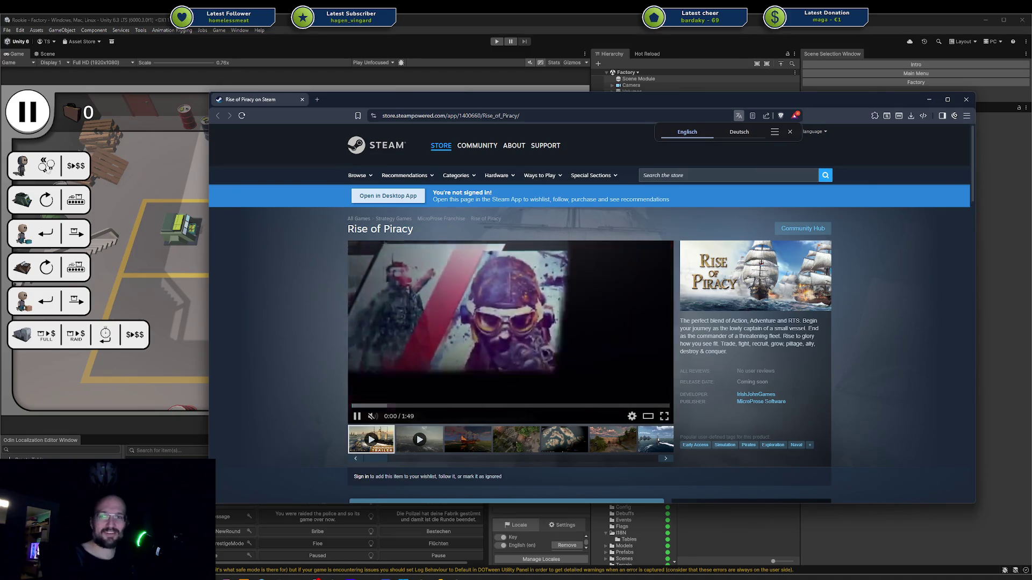
# - Move the browser left, find the Coming soon section, and add Rise of Piracy to the wishlist
pyautogui.moveTo(389, 100); pyautogui.dragTo(286, 104)
pyautogui.scroll(-3, 255, 292)
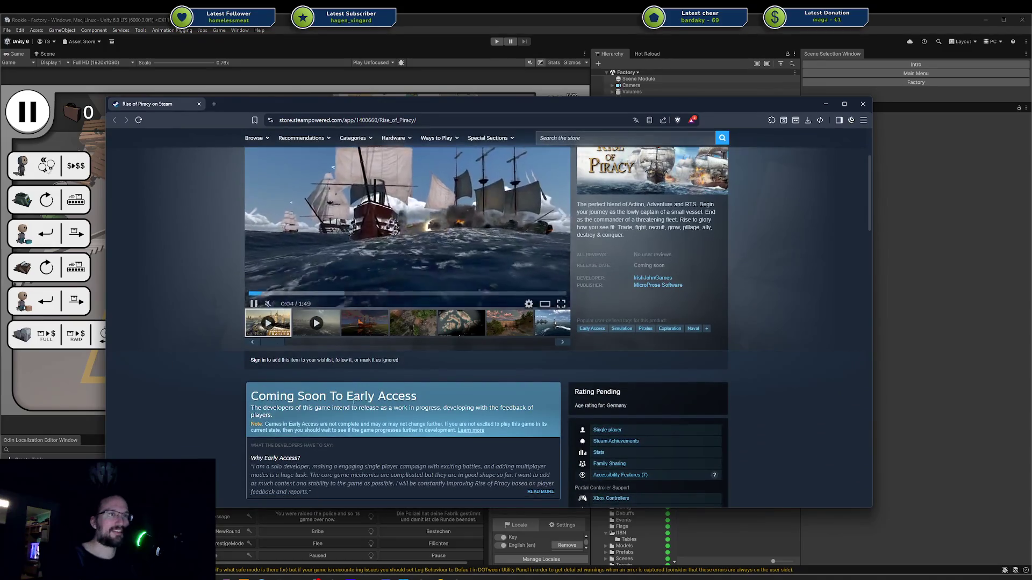
pyautogui.scroll(-1, 493, 412)
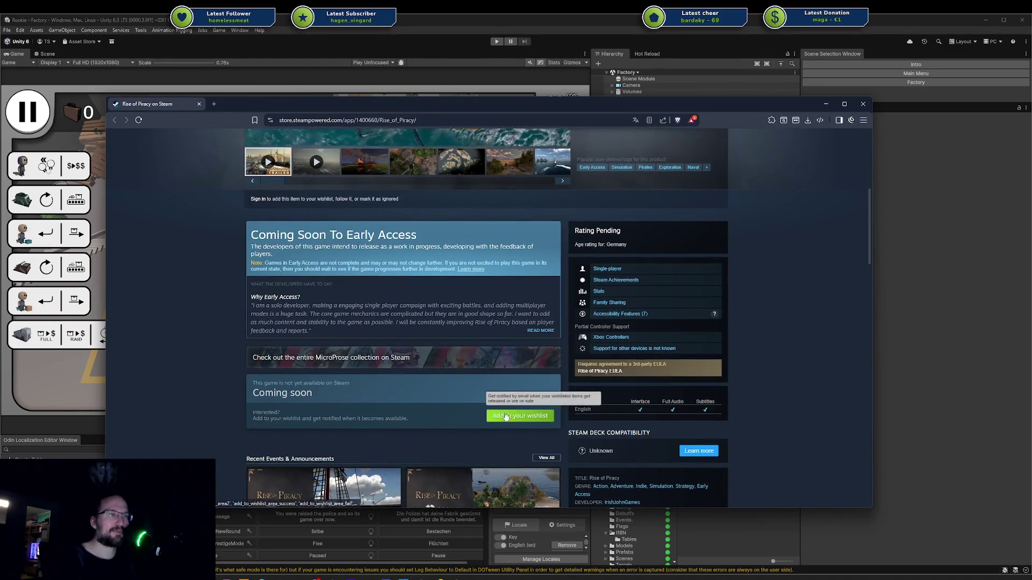
pyautogui.scroll(2, 493, 412)
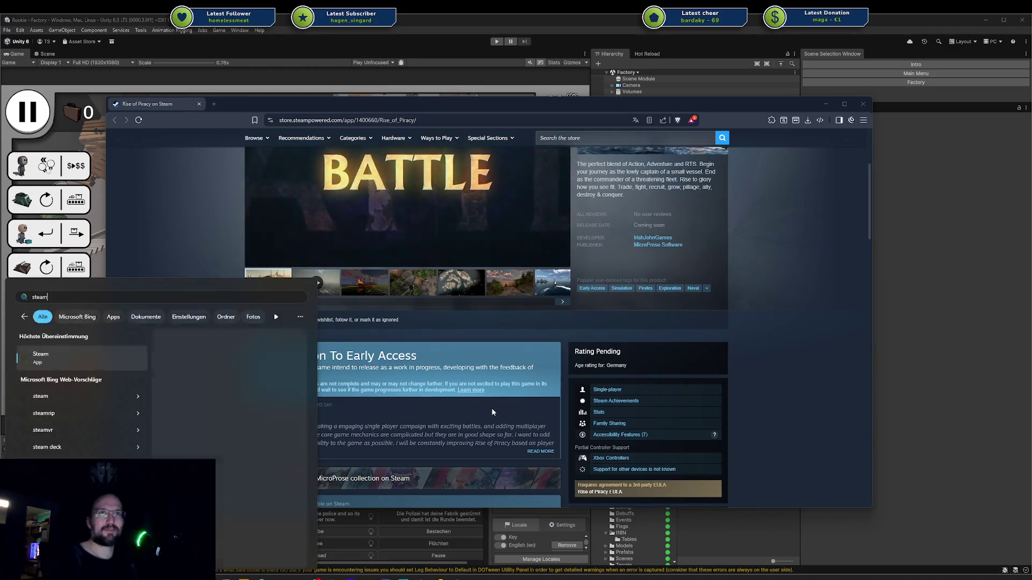
pyautogui.scroll(-3, 238, 393)
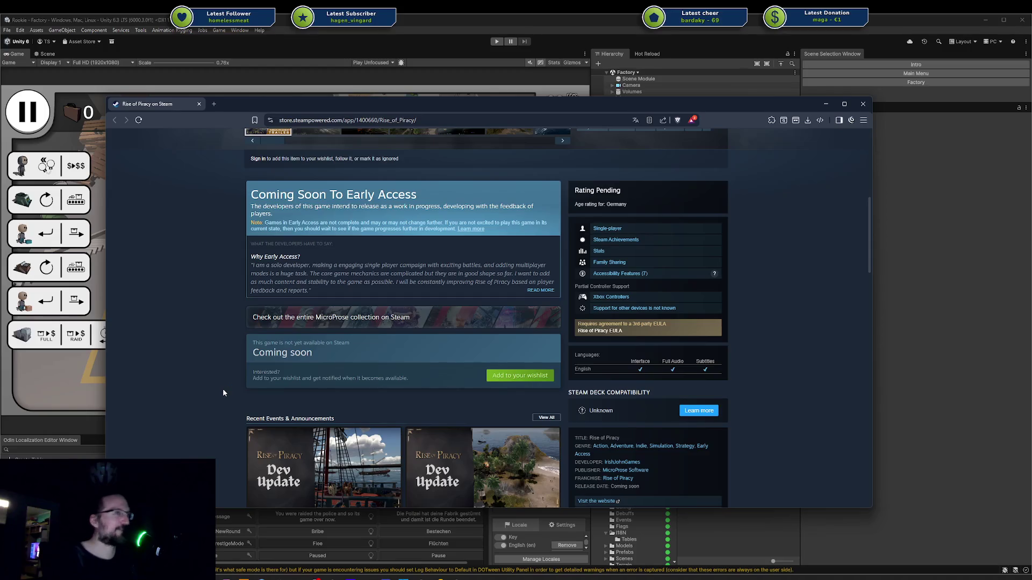
pyautogui.scroll(6, 222, 391)
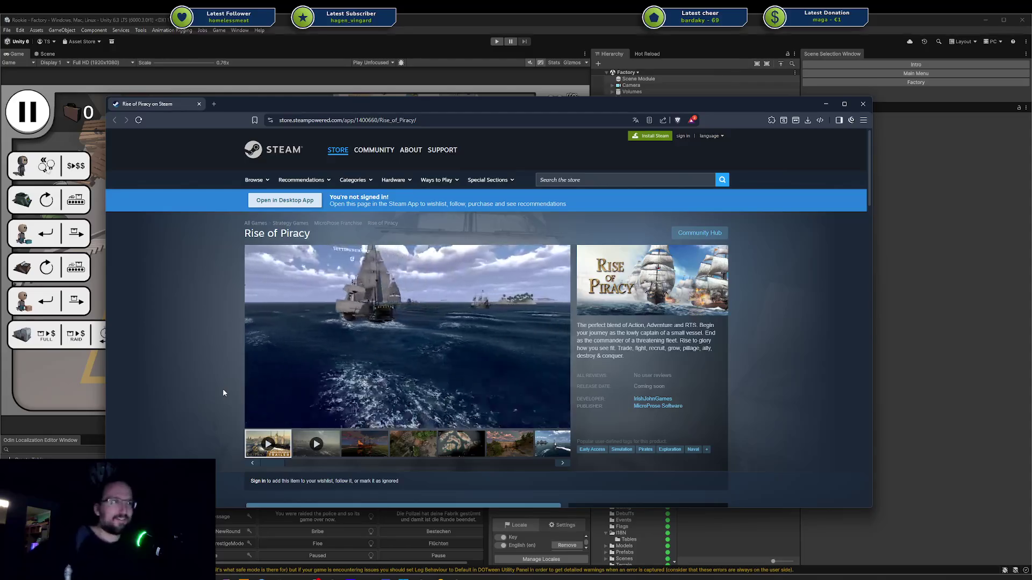
pyautogui.scroll(-4, 421, 390)
pyautogui.scroll(-1, 422, 391)
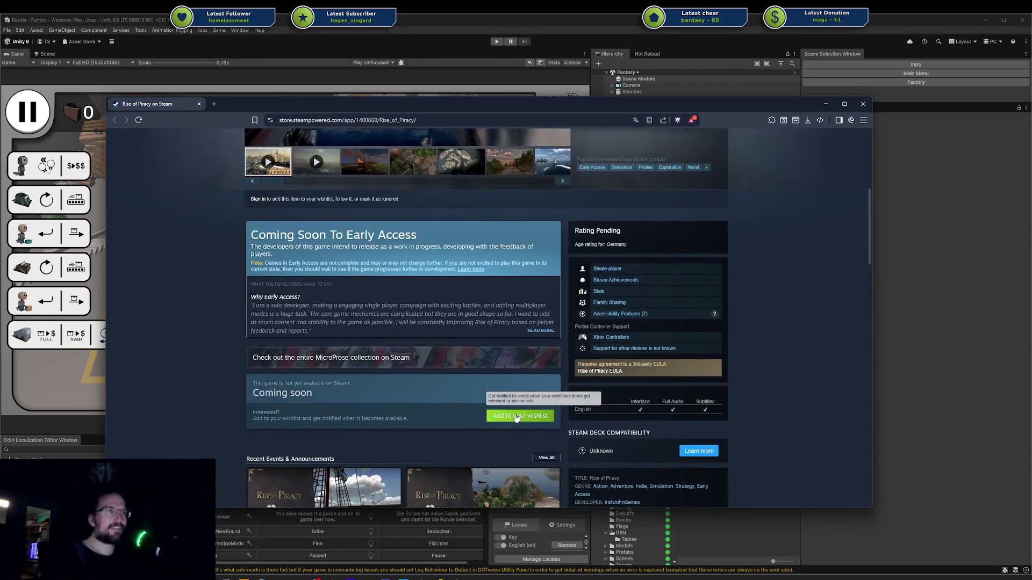
pyautogui.click(507, 416)
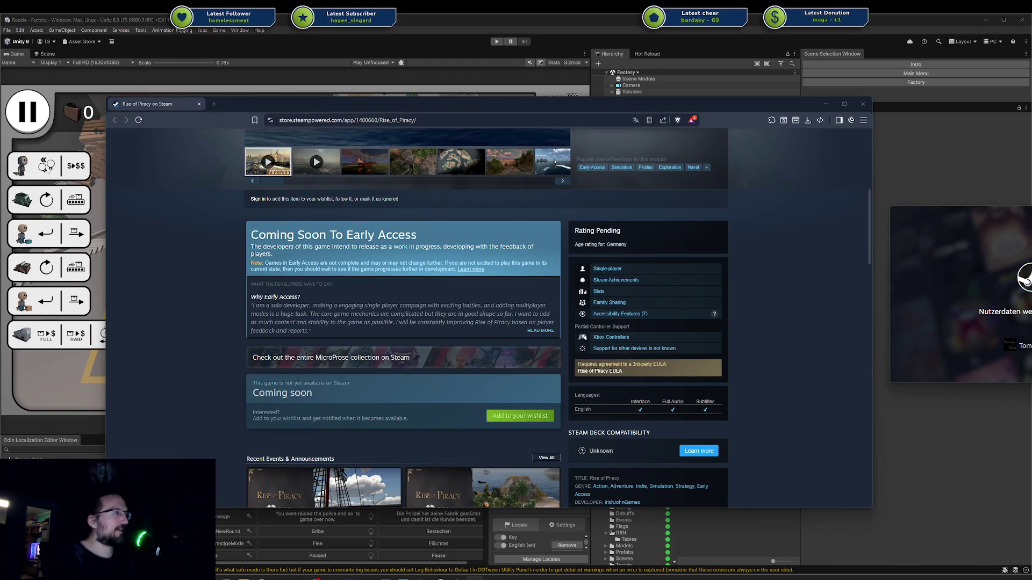
pyautogui.scroll(-4, 424, 344)
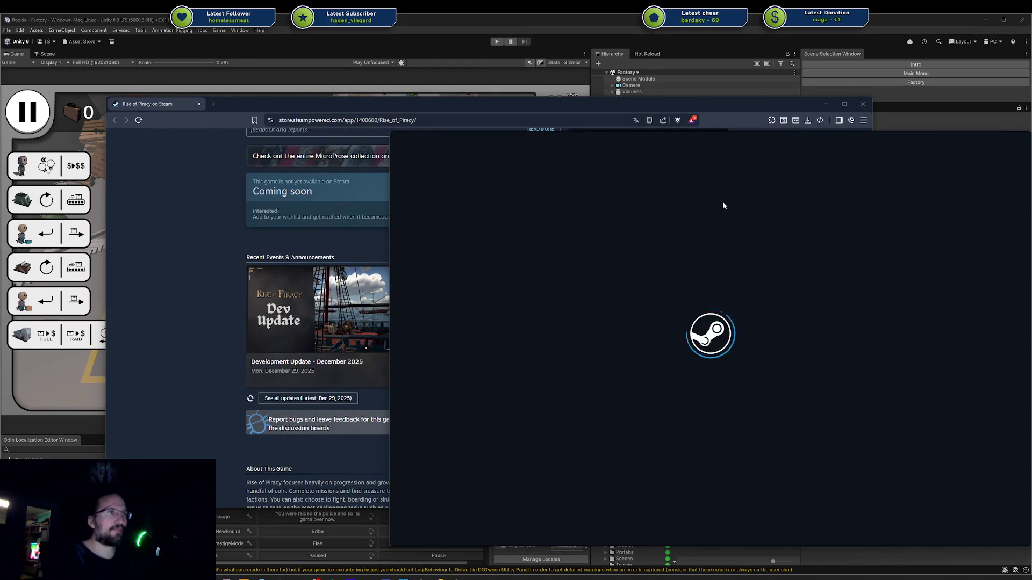
# - Dismiss the waiting dialog and show the BIBLIOTHEK collections in the Steam library
pyautogui.click(841, 180)
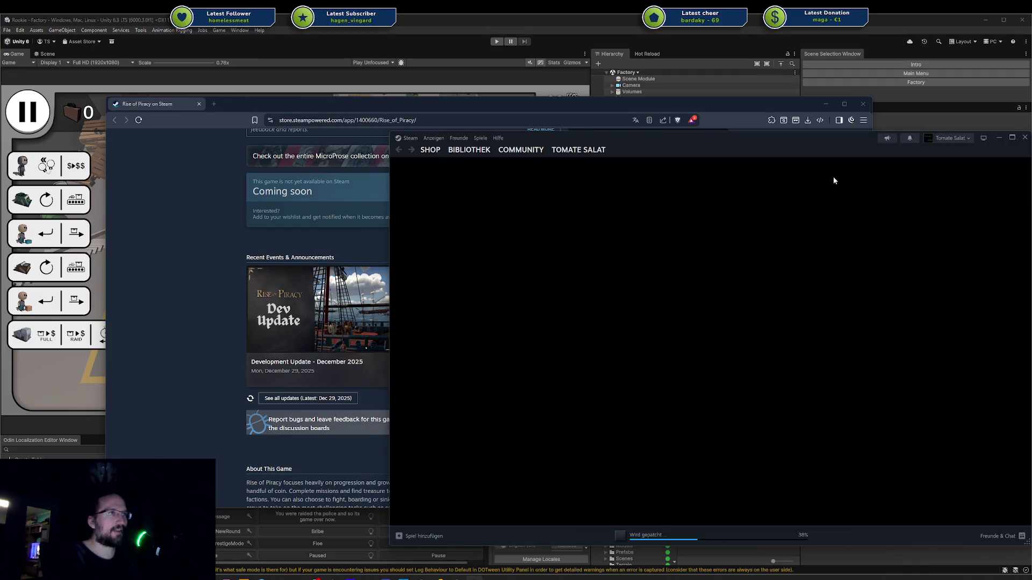
pyautogui.click(463, 153)
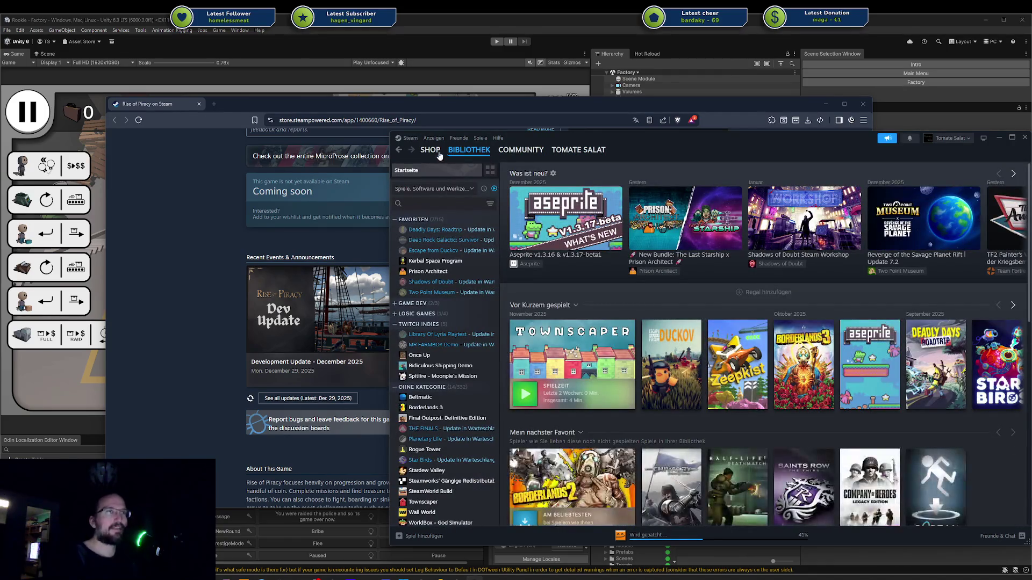
pyautogui.moveTo(576, 135); pyautogui.dragTo(551, 145)
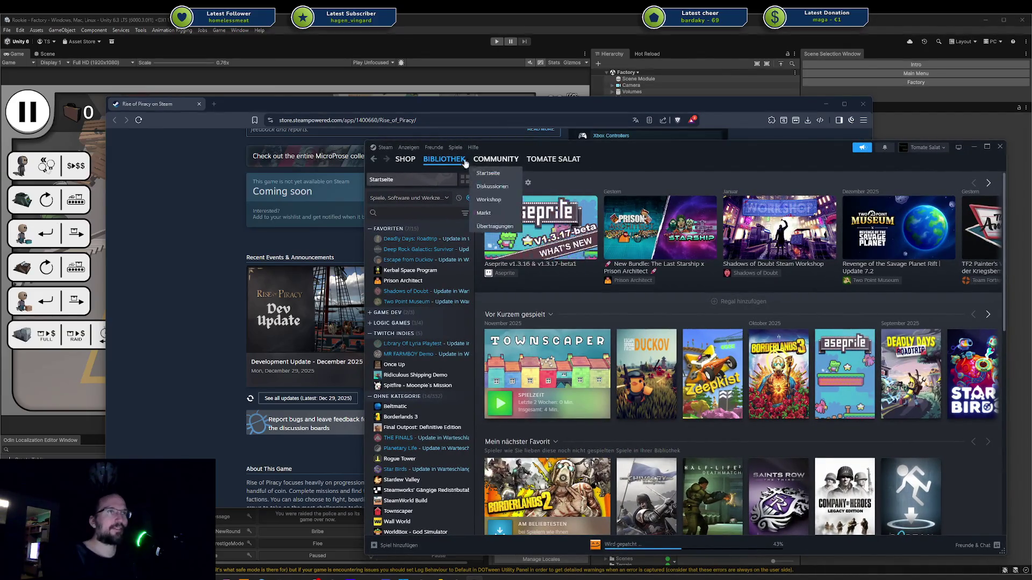
pyautogui.moveTo(553, 161)
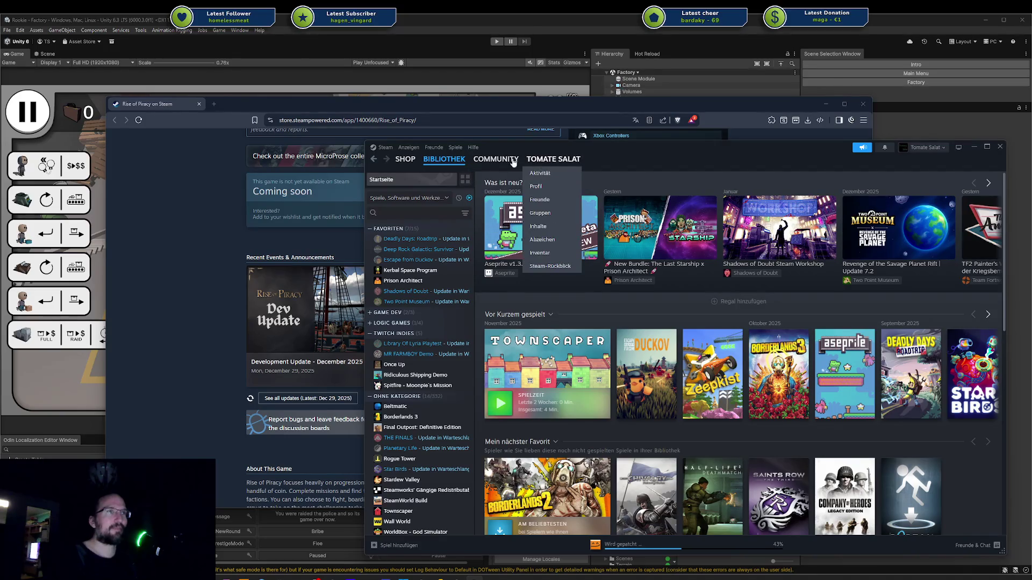
pyautogui.moveTo(496, 161)
pyautogui.moveTo(443, 160)
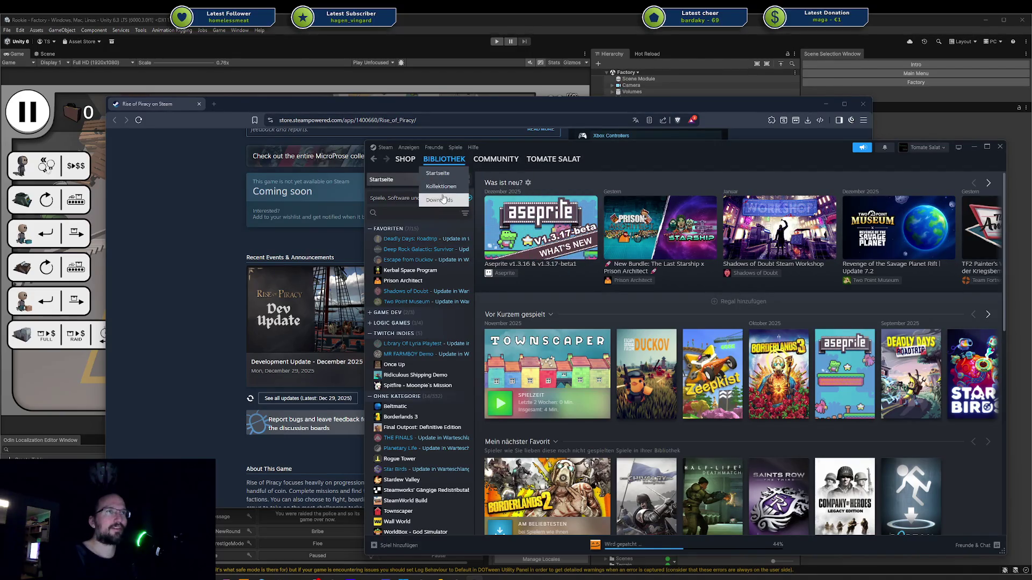
pyautogui.click(446, 187)
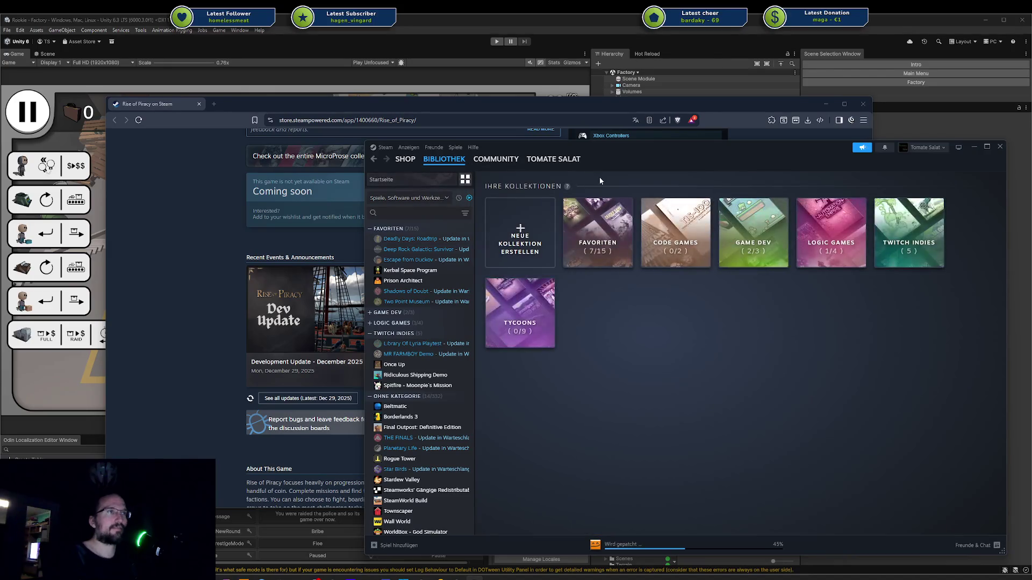
# - Open the account's wishlist from the Steam store section
pyautogui.moveTo(554, 160)
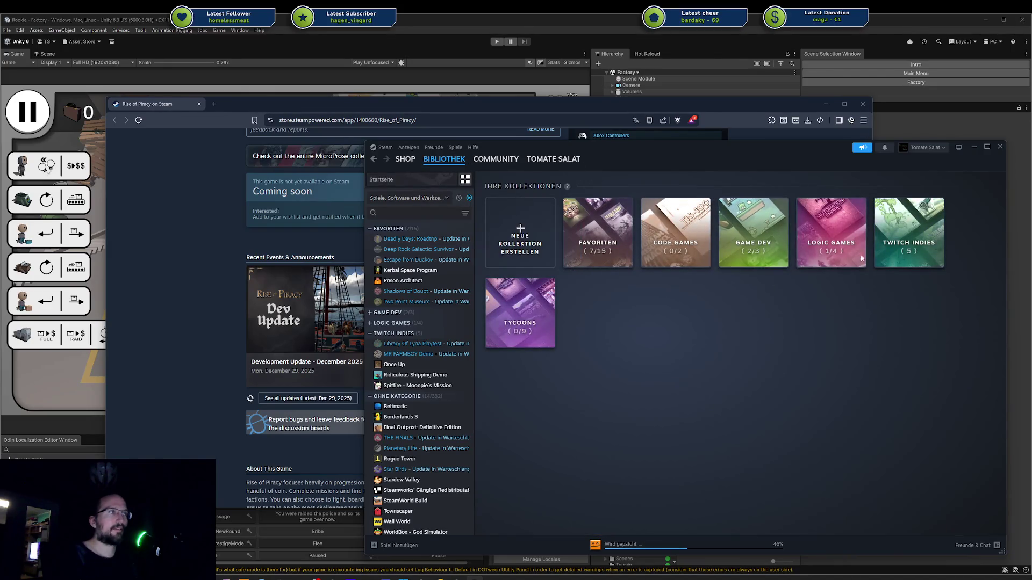
pyautogui.moveTo(496, 161)
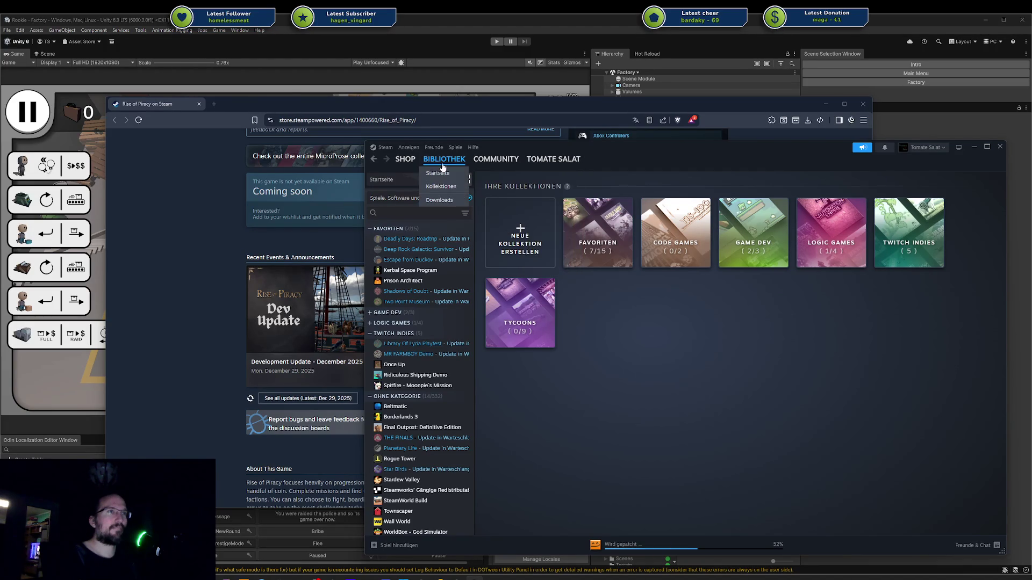
pyautogui.click(408, 162)
pyautogui.click(414, 200)
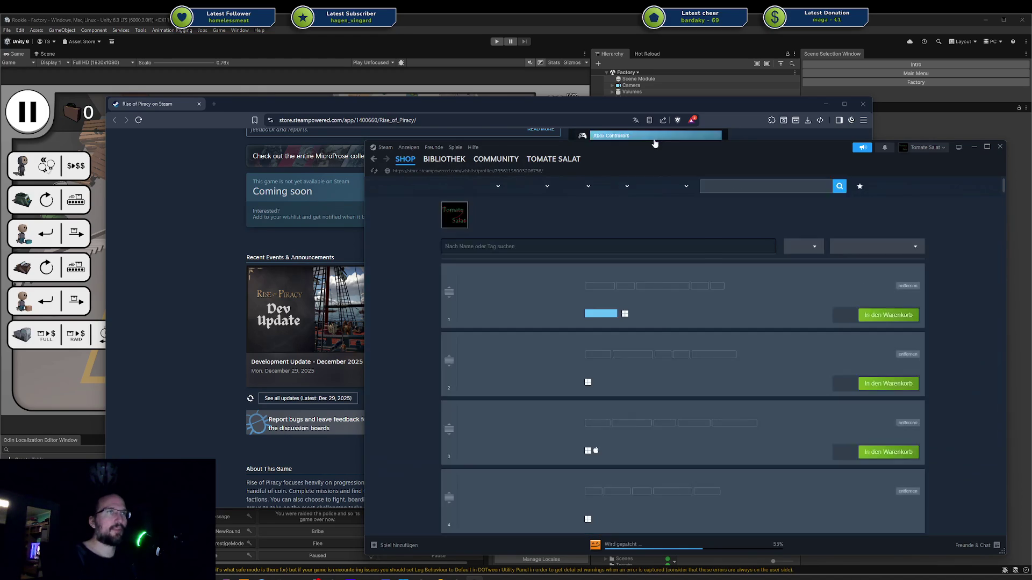
# - Scroll the 197-entry wishlist down to Astro Protocol, then push the Steam window off-screen right
pyautogui.moveTo(662, 145); pyautogui.dragTo(503, 149)
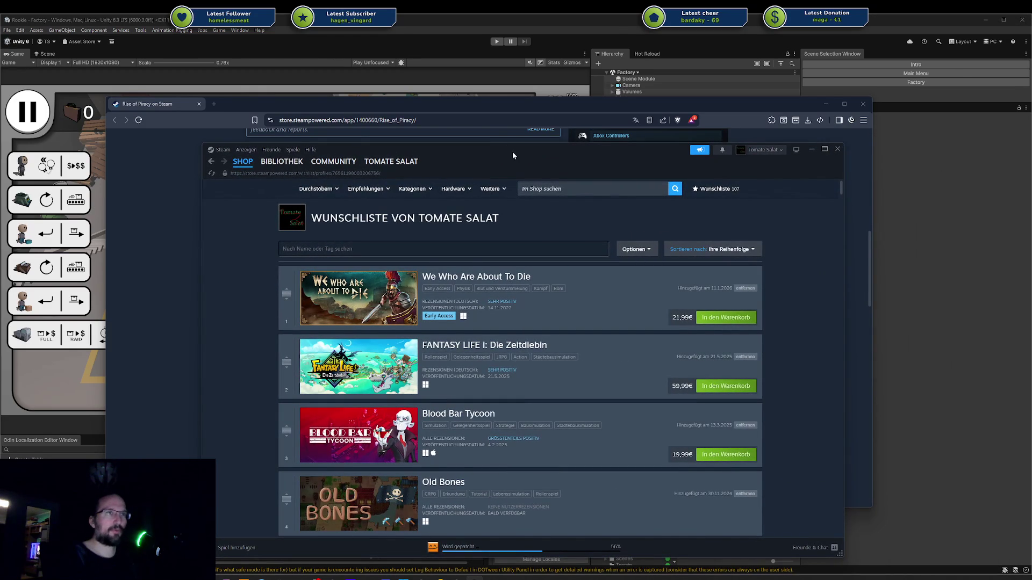
pyautogui.scroll(-3, 845, 240)
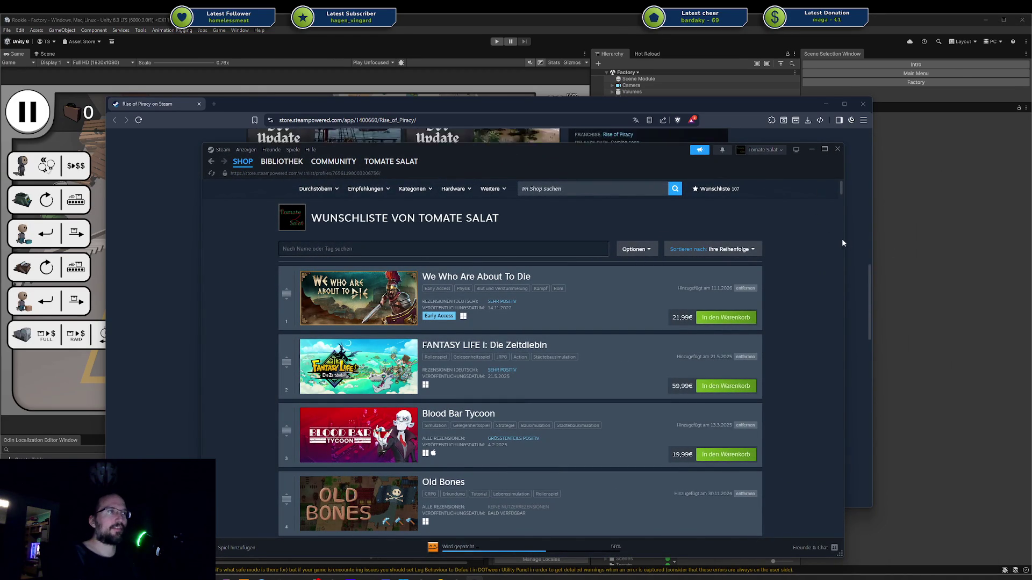
pyautogui.scroll(-10, 826, 232)
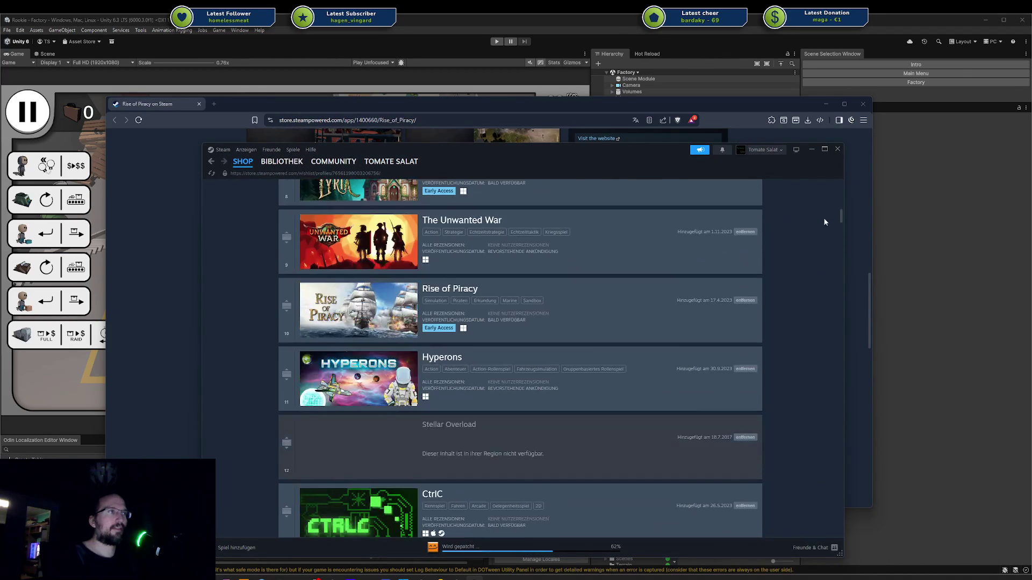
pyautogui.moveTo(839, 214); pyautogui.dragTo(840, 529)
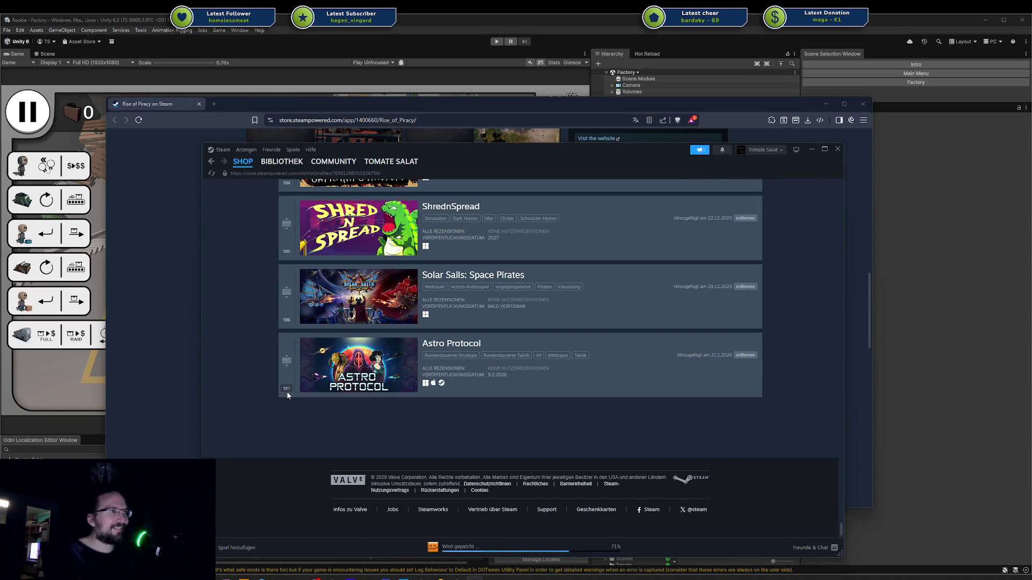
pyautogui.moveTo(320, 392)
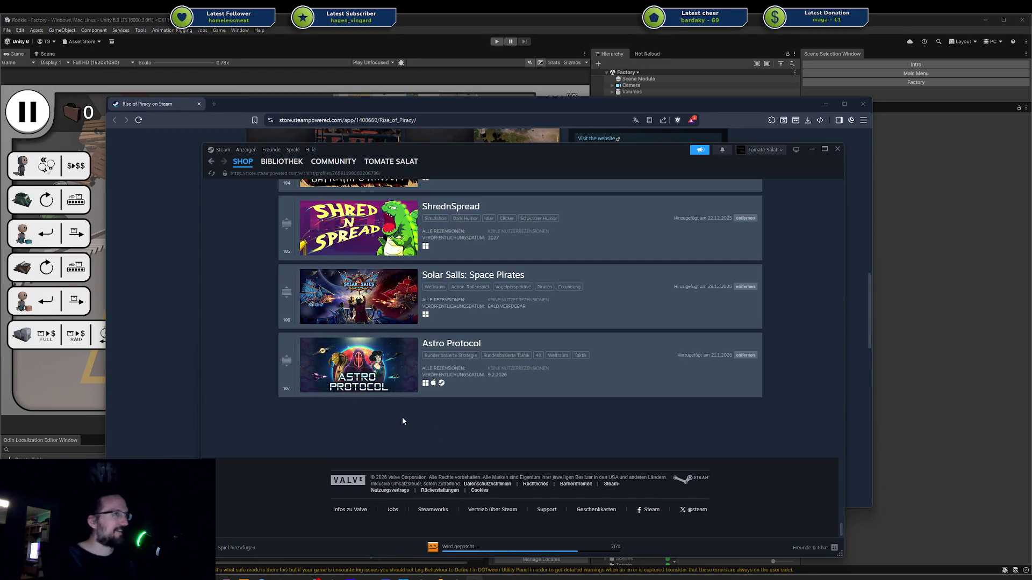
pyautogui.scroll(1, 397, 419)
pyautogui.scroll(-1, 387, 418)
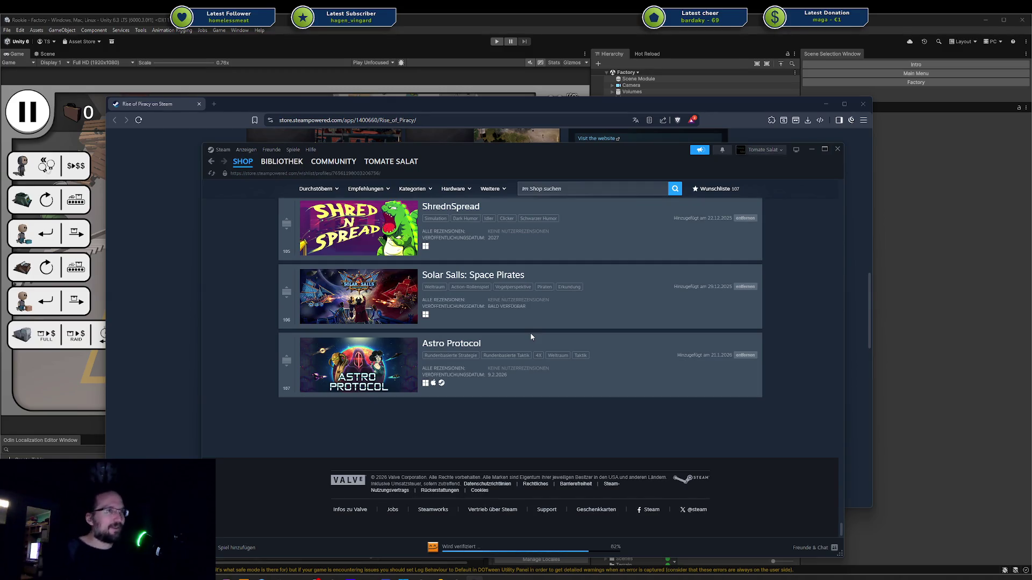
pyautogui.scroll(5, 530, 337)
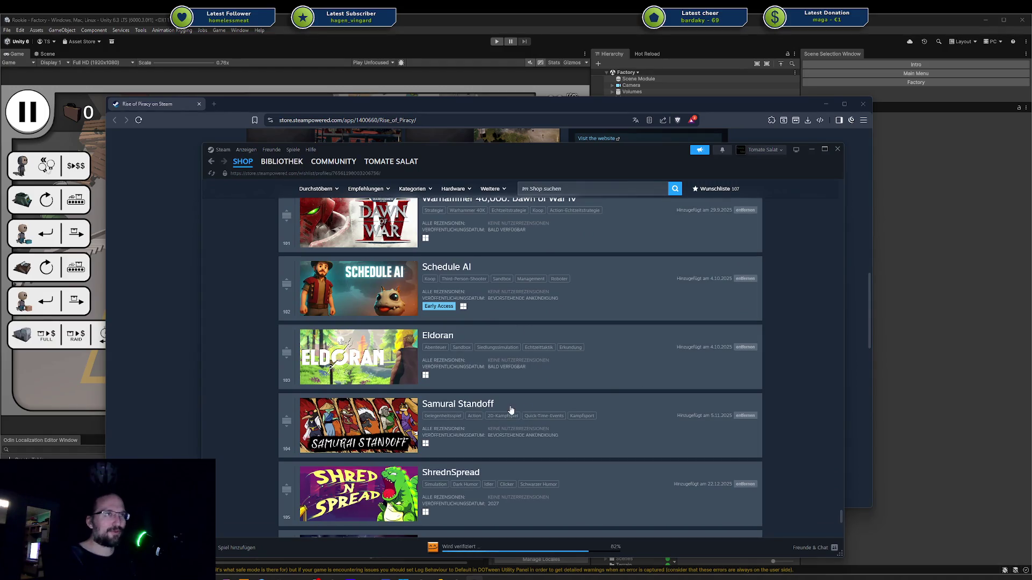
pyautogui.scroll(-4, 535, 400)
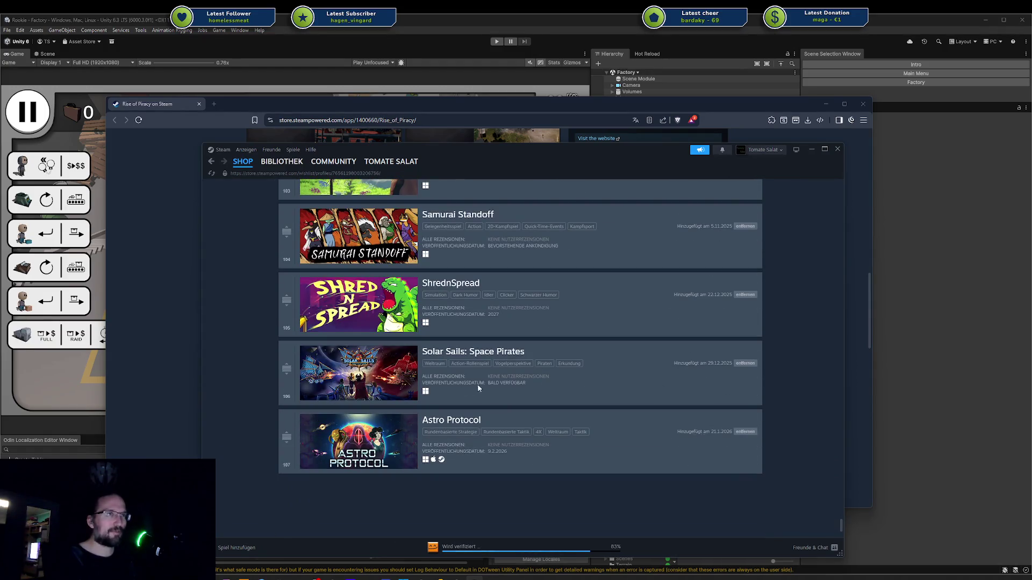
pyautogui.scroll(-2, 477, 388)
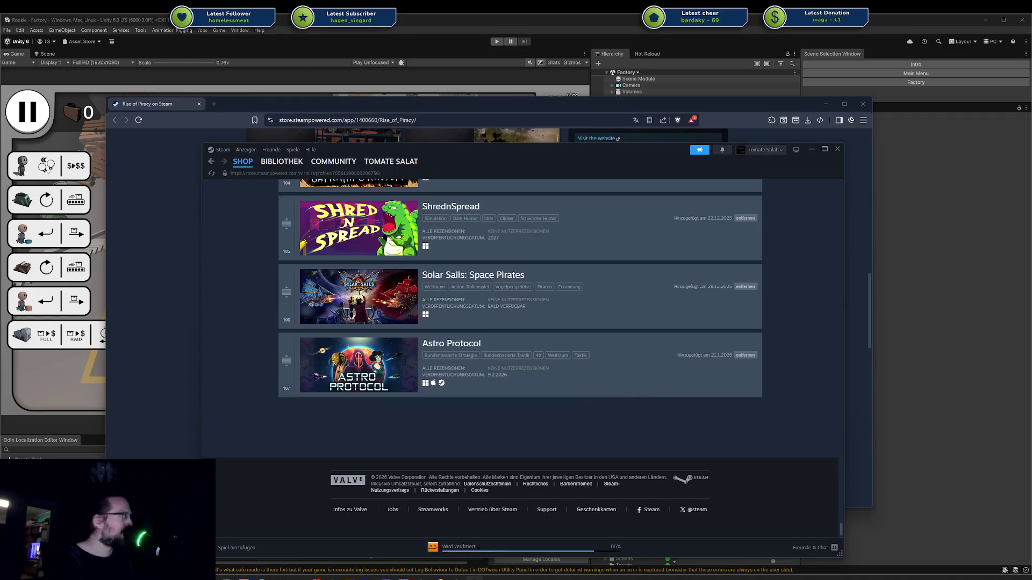
pyautogui.moveTo(579, 156); pyautogui.dragTo(1021, 158)
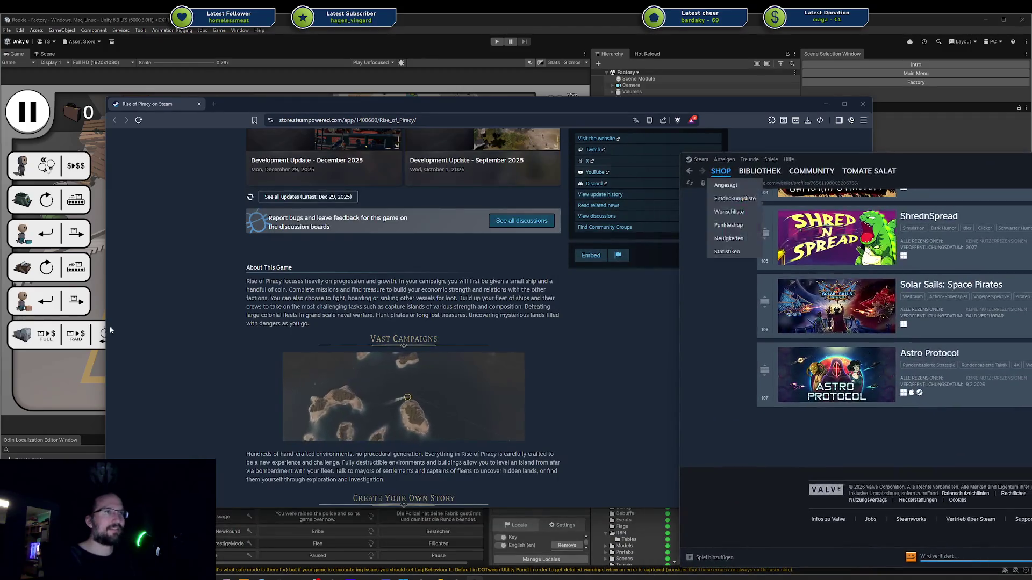
# - Scroll the Rise of Piracy page to the top and split The Unwanted War tab into its own window
pyautogui.click(159, 327)
pyautogui.scroll(5, 372, 213)
pyautogui.scroll(5, 372, 213)
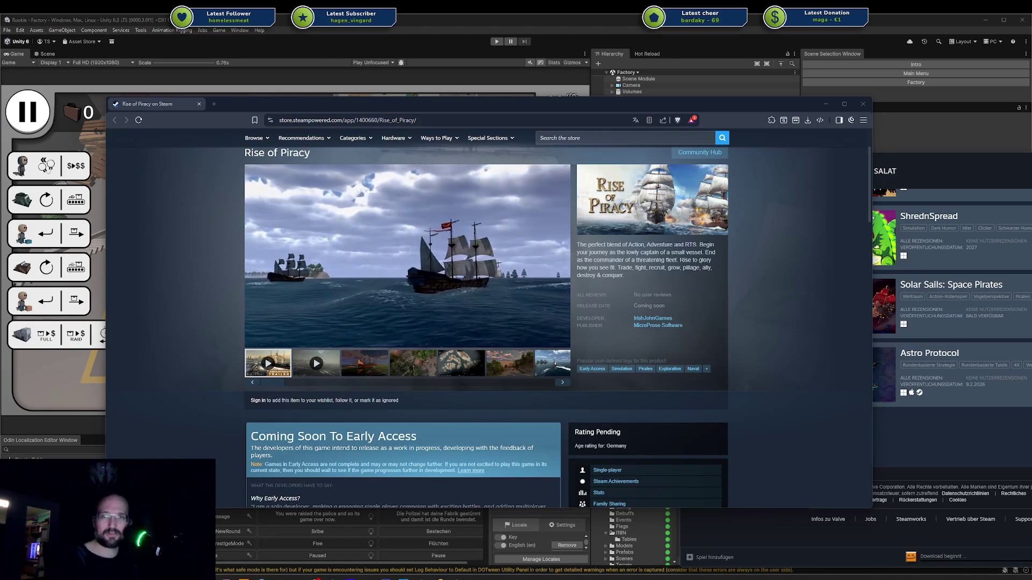
pyautogui.moveTo(699, 192); pyautogui.dragTo(429, 155)
pyautogui.moveTo(393, 104); pyautogui.dragTo(292, 63)
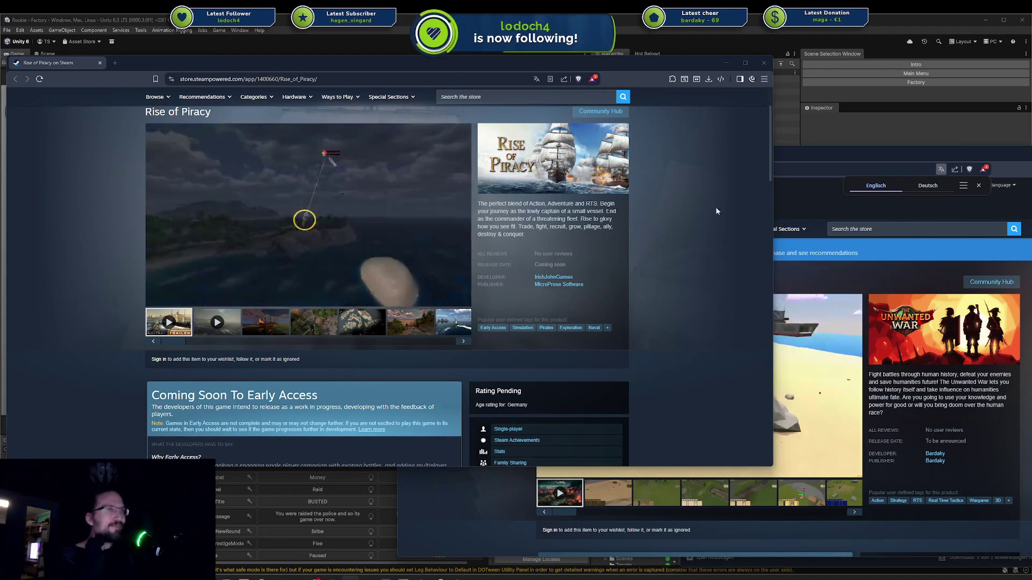
# - Position Rise of Piracy on the left and The Unwanted War window beside it on the right
pyautogui.moveTo(422, 62); pyautogui.dragTo(419, 65)
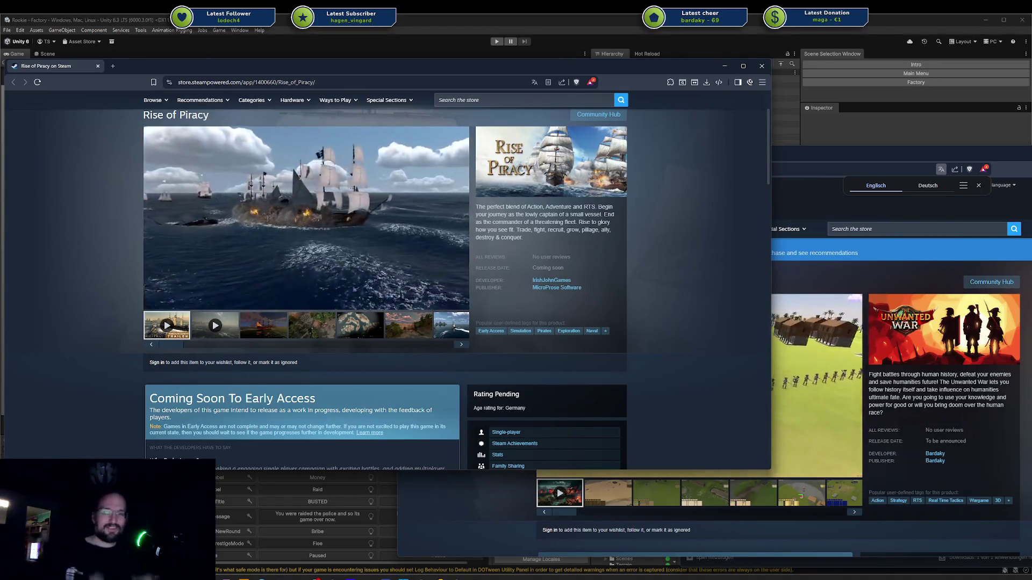
pyautogui.moveTo(858, 156)
pyautogui.mouseDown()
pyautogui.moveTo(828, 138)
pyautogui.moveTo(850, 134)
pyautogui.mouseUp()
pyautogui.moveTo(446, 61)
pyautogui.mouseDown()
pyautogui.moveTo(356, 1)
pyautogui.moveTo(369, 33)
pyautogui.mouseUp()
pyautogui.scroll(2, 225, 279)
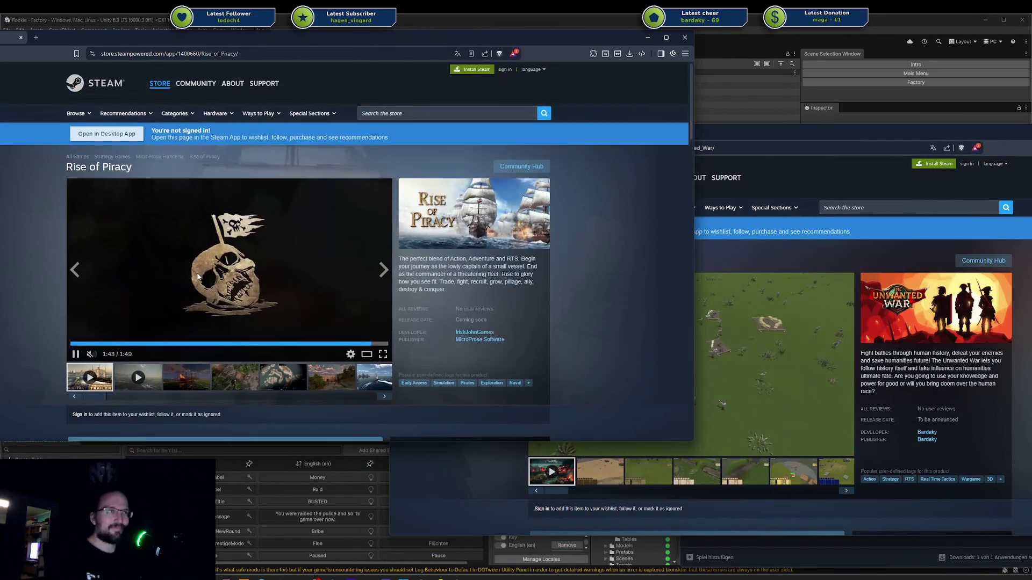
pyautogui.moveTo(728, 129)
pyautogui.mouseDown()
pyautogui.moveTo(683, 131)
pyautogui.moveTo(723, 109)
pyautogui.mouseUp()
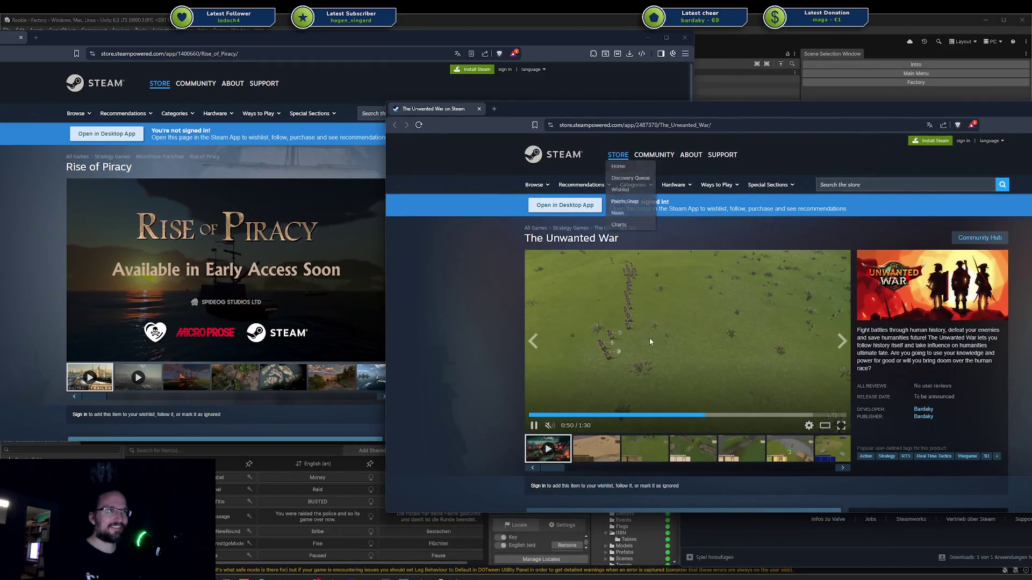
# - Play the second Rise of Piracy trailer, then bring The Unwanted War page forward and scroll it
pyautogui.scroll(-3, 659, 401)
pyautogui.click(307, 195)
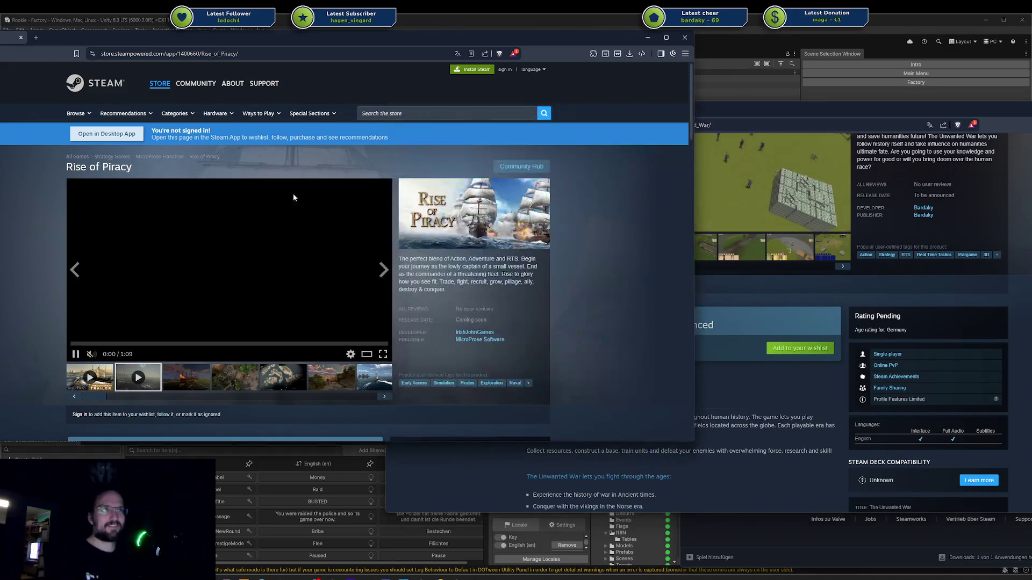
pyautogui.click(730, 267)
pyautogui.scroll(2, 809, 363)
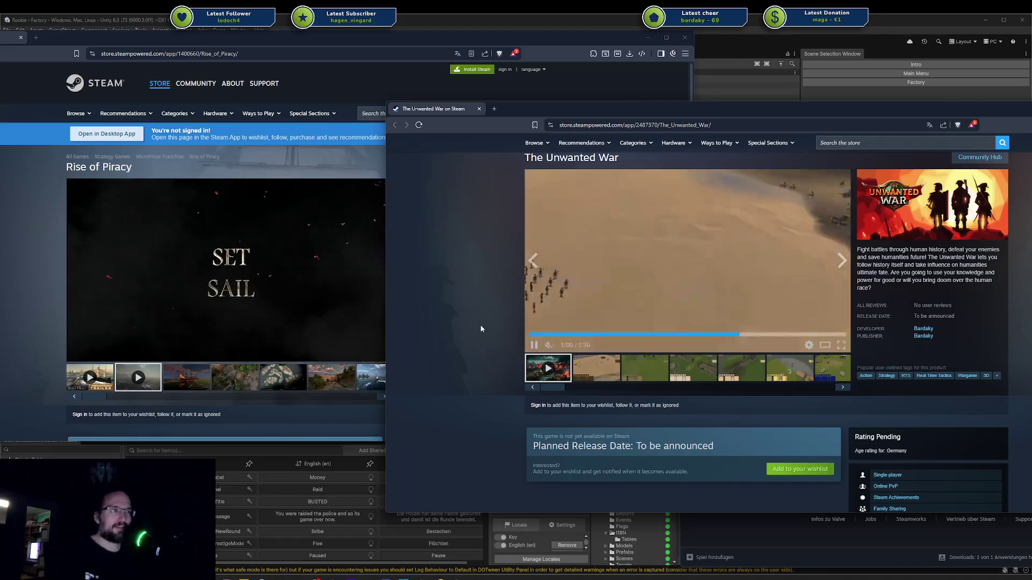
pyautogui.scroll(-3, 600, 354)
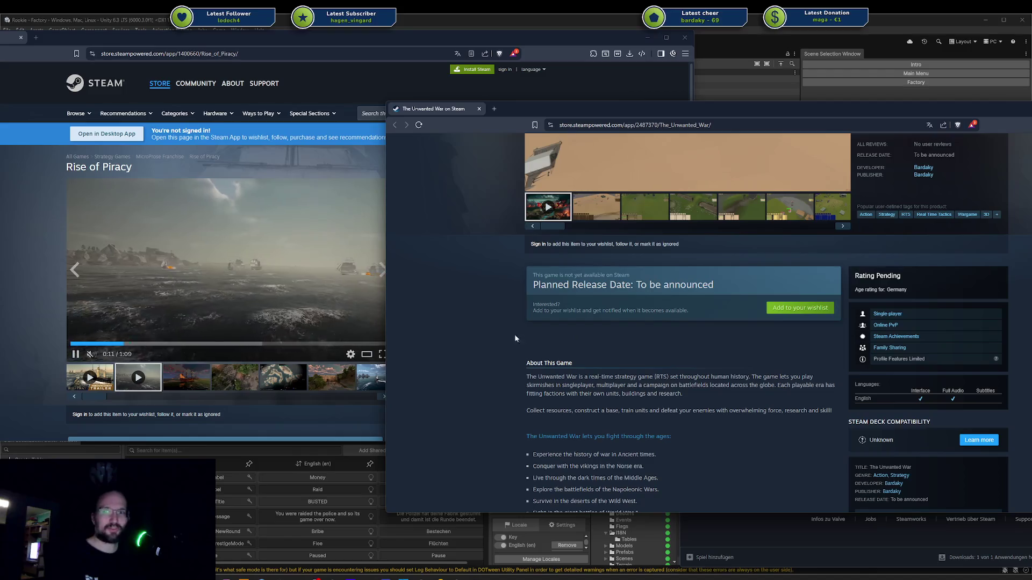
pyautogui.scroll(5, 573, 357)
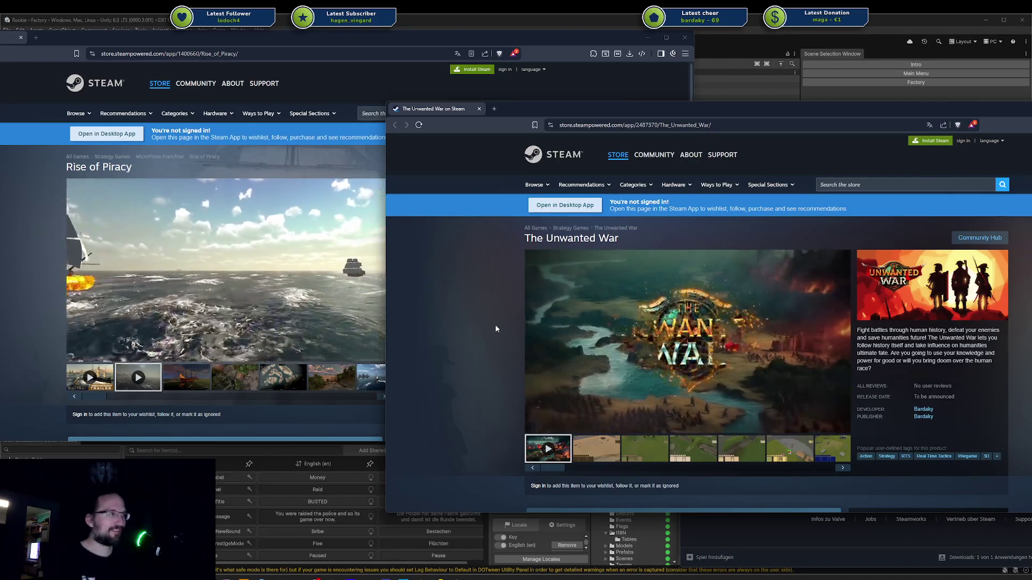
pyautogui.scroll(-2, 507, 322)
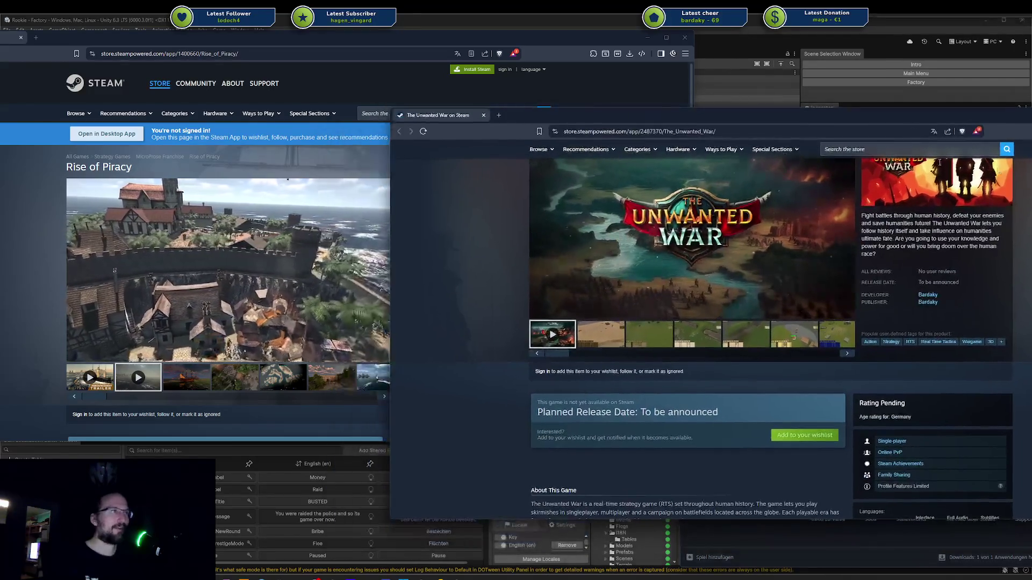
# - Unsnap The Unwanted War window to the right and narrow Rise of Piracy's window on the left
pyautogui.moveTo(653, 115)
pyautogui.mouseDown()
pyautogui.moveTo(644, 98)
pyautogui.moveTo(707, 107)
pyautogui.mouseUp()
pyautogui.moveTo(517, 33); pyautogui.dragTo(454, 73)
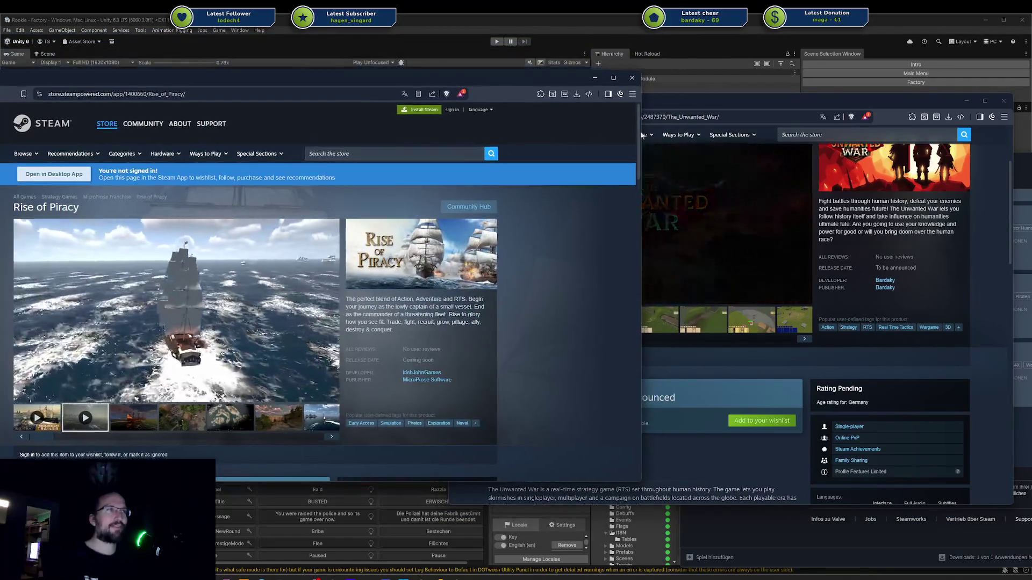
pyautogui.moveTo(638, 133); pyautogui.dragTo(449, 137)
pyautogui.moveTo(333, 75); pyautogui.dragTo(376, 61)
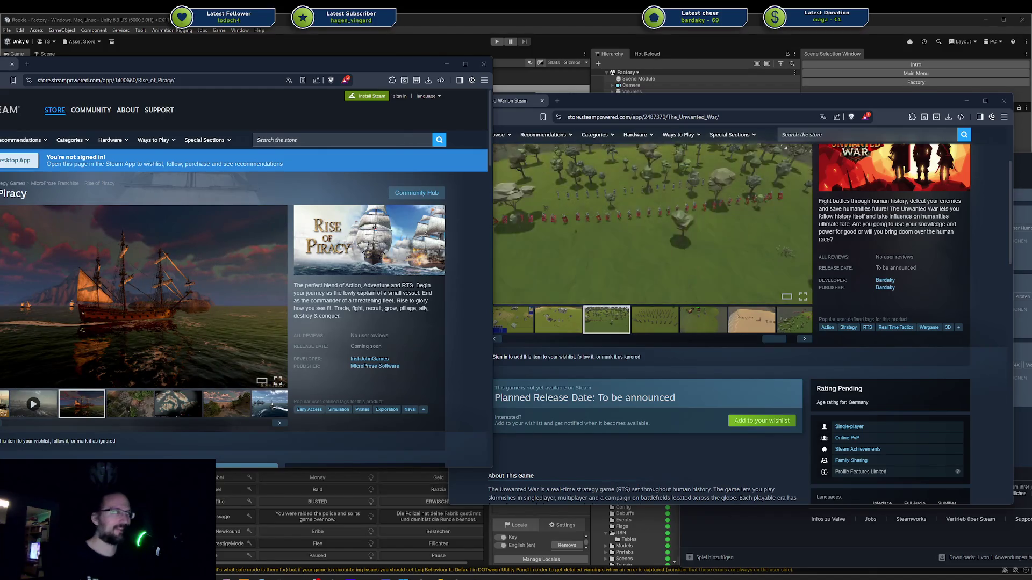
# - Exit the Steam client via Beenden, then shift the Rise of Piracy window into full view
pyautogui.moveTo(924, 96)
pyautogui.mouseDown()
pyautogui.moveTo(960, 81)
pyautogui.moveTo(930, 72)
pyautogui.mouseUp()
pyautogui.hotkey('alt', 'Tab')
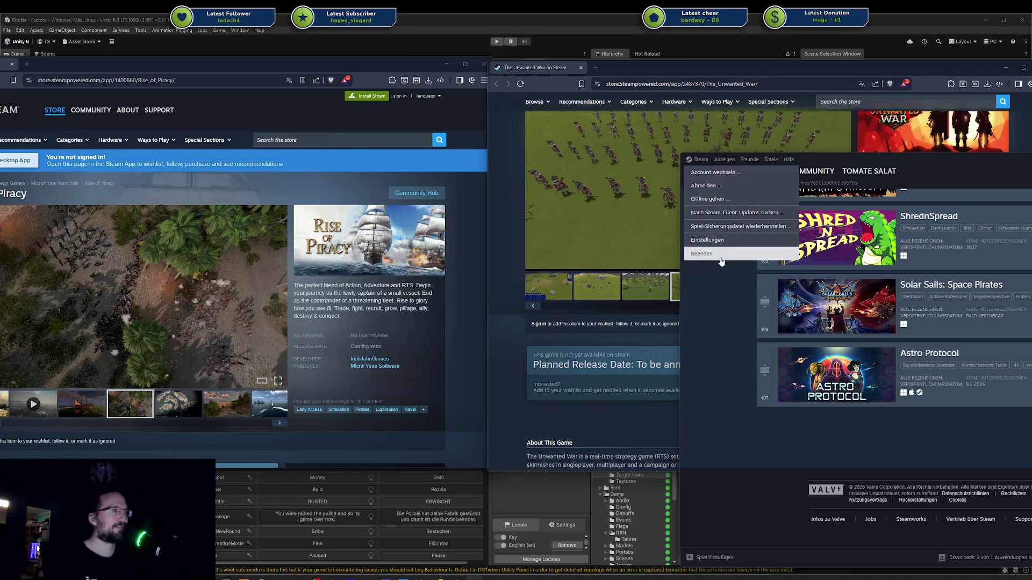
pyautogui.click(720, 257)
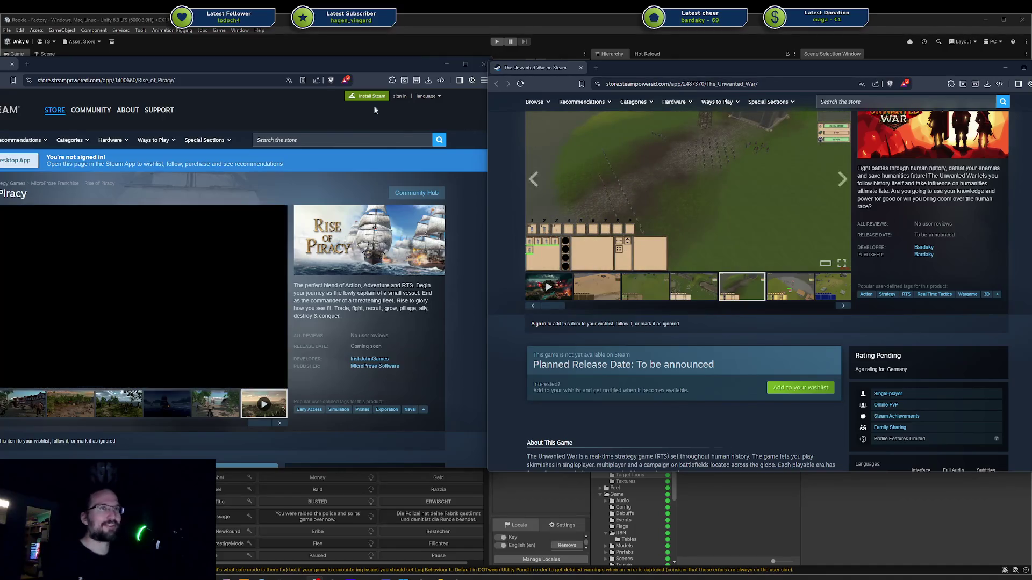
pyautogui.moveTo(289, 71); pyautogui.dragTo(358, 70)
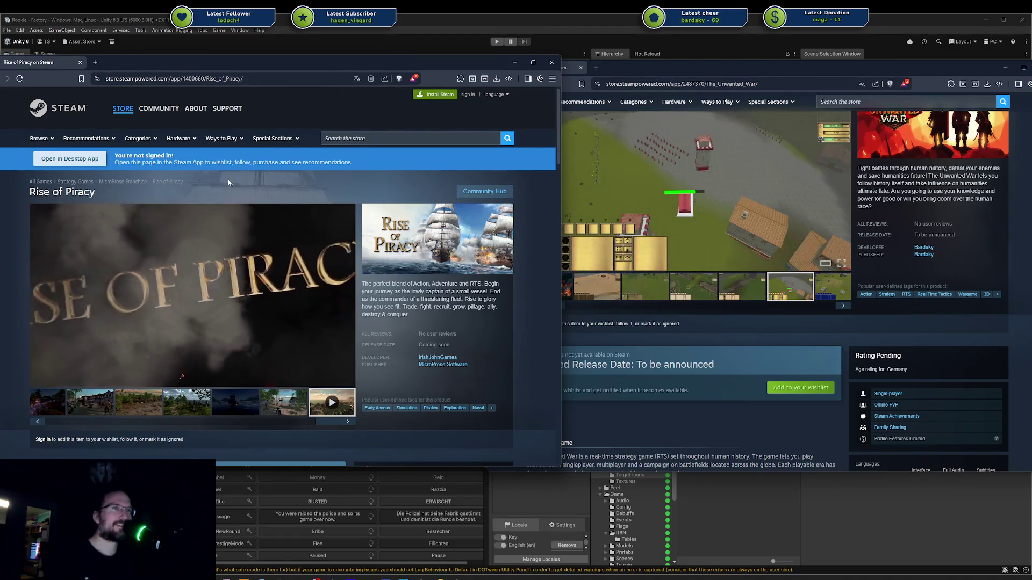
# - Scroll the store pages and bring The Unwanted War window in front beside Rise of Piracy
pyautogui.scroll(-3, 231, 180)
pyautogui.scroll(-2, 238, 185)
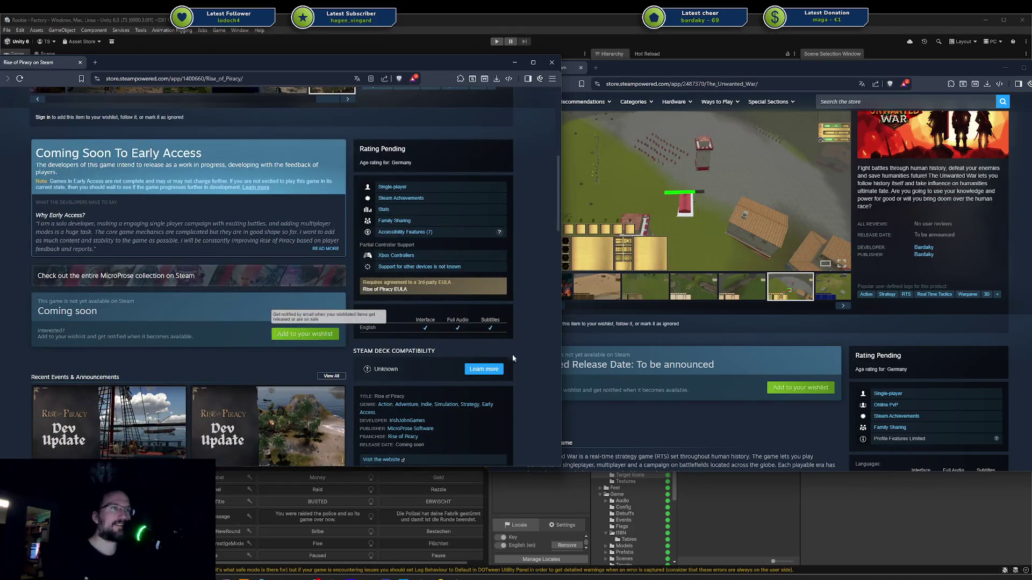
pyautogui.click(719, 404)
pyautogui.scroll(1, 121, 309)
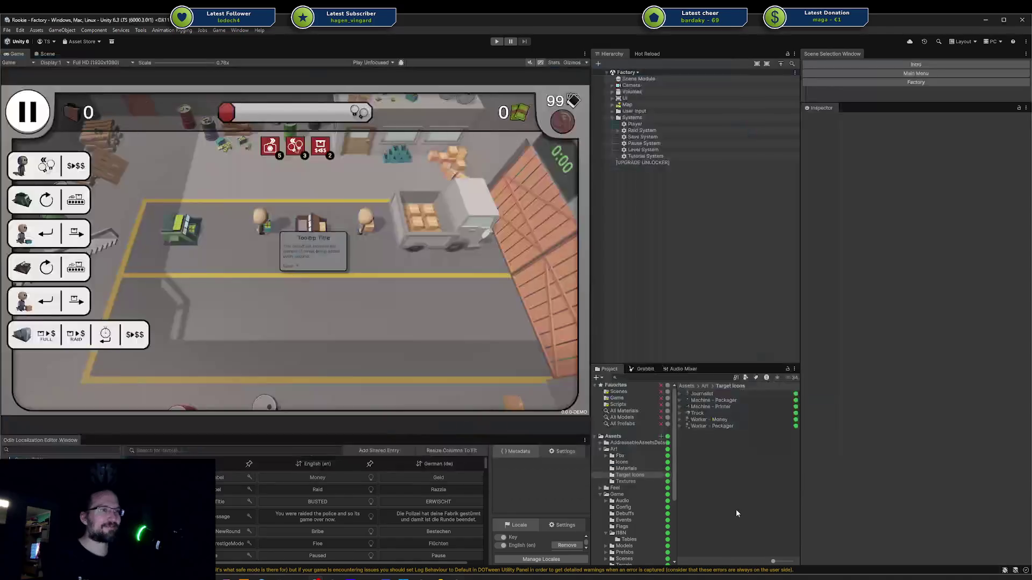
# - Dismiss both Firefox Steam store pages to bring the Unity factory game back into view
pyautogui.click(736, 509)
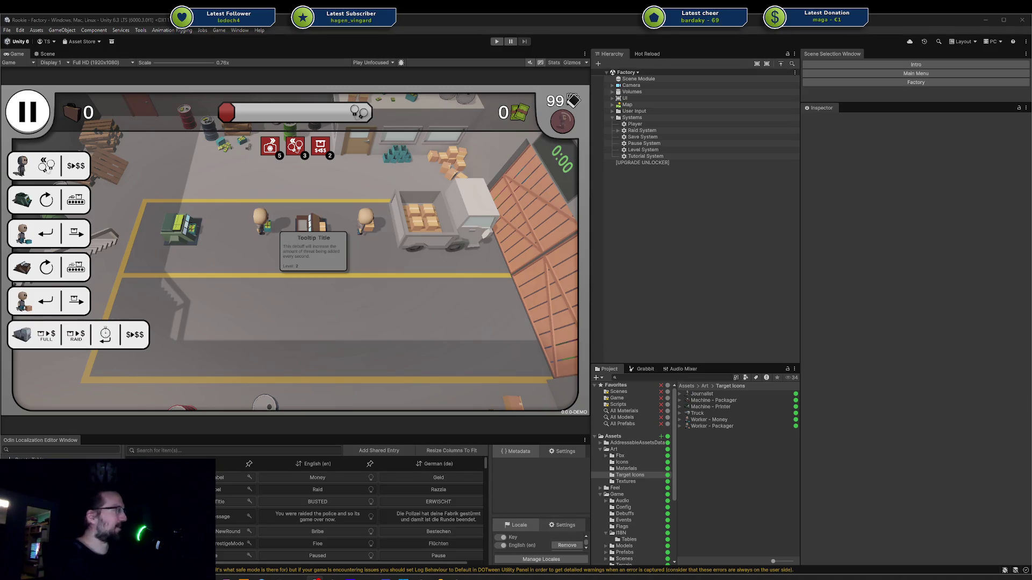
# - Switch to OBS Studio, move the Twitch Stream Manager window up and right, then minimize it
pyautogui.hotkey('alt', 'Tab')
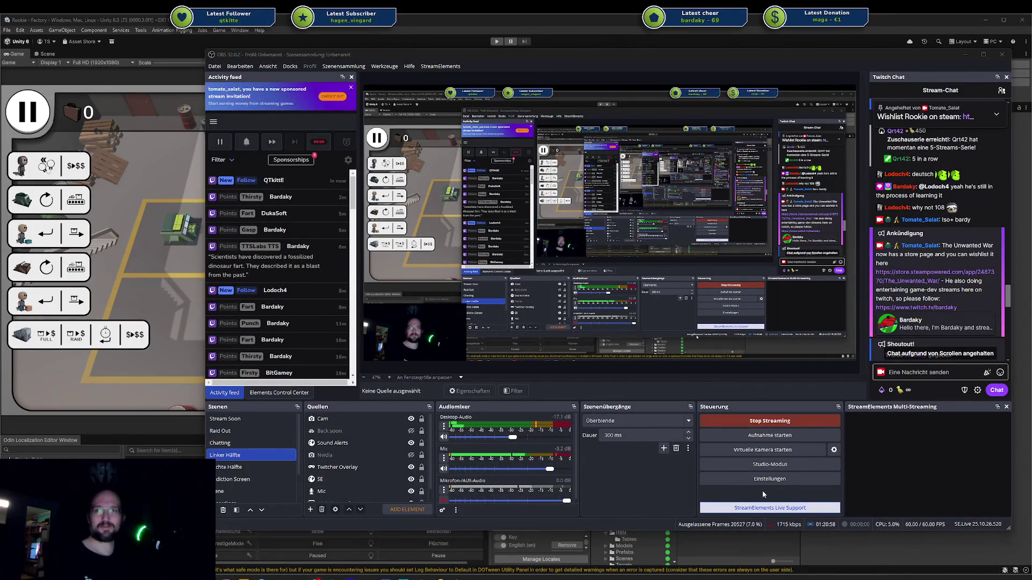
pyautogui.hotkey('alt', 'Tab')
pyautogui.moveTo(304, 177); pyautogui.dragTo(414, 111)
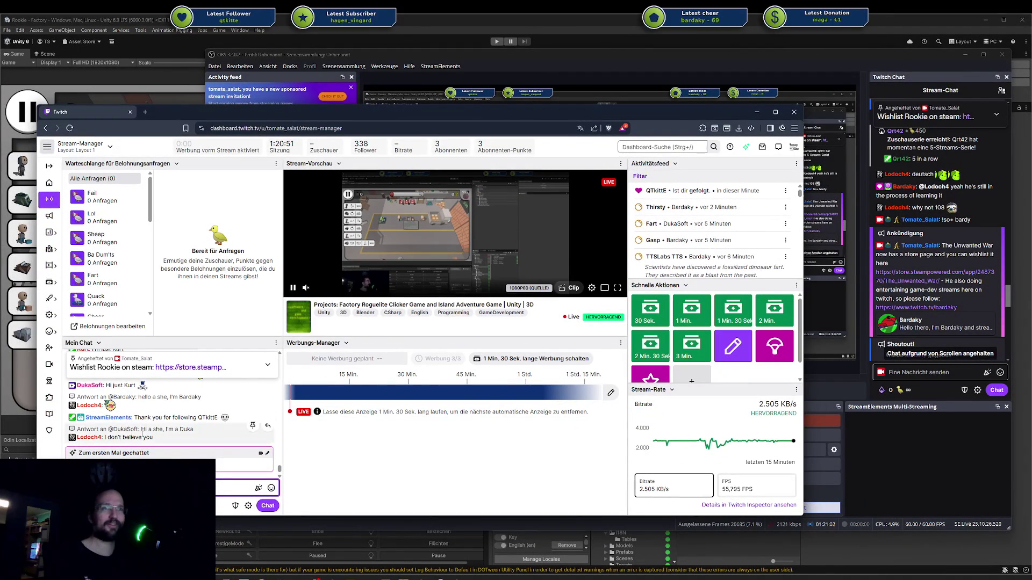
pyautogui.press('super+Down')
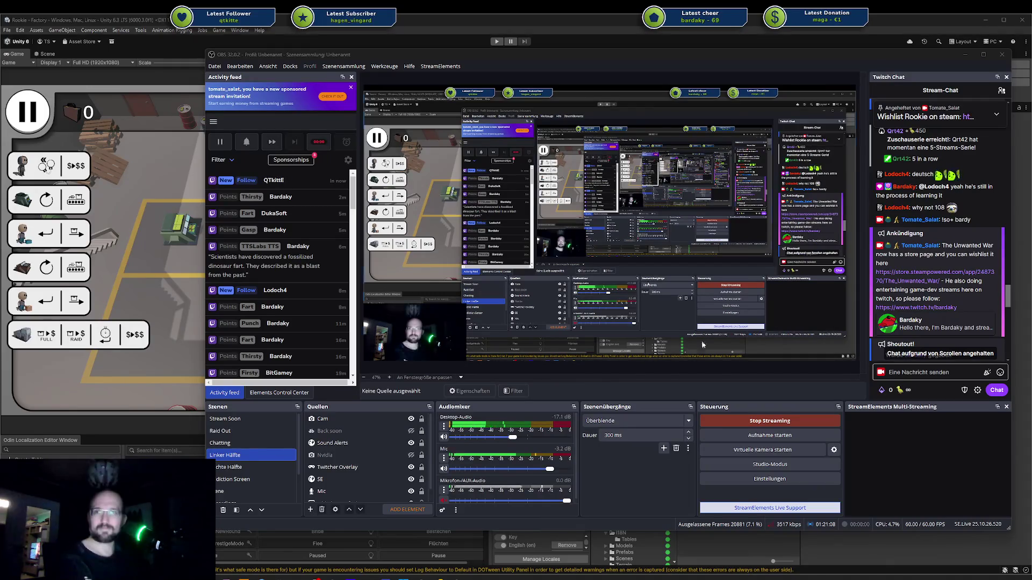
pyautogui.press('super+Down')
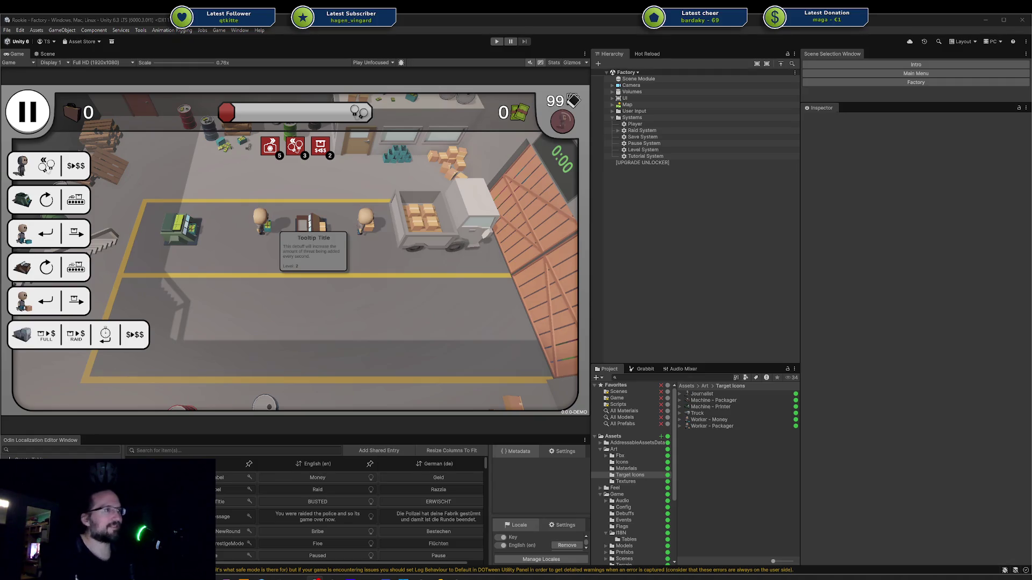
pyautogui.click(369, 221)
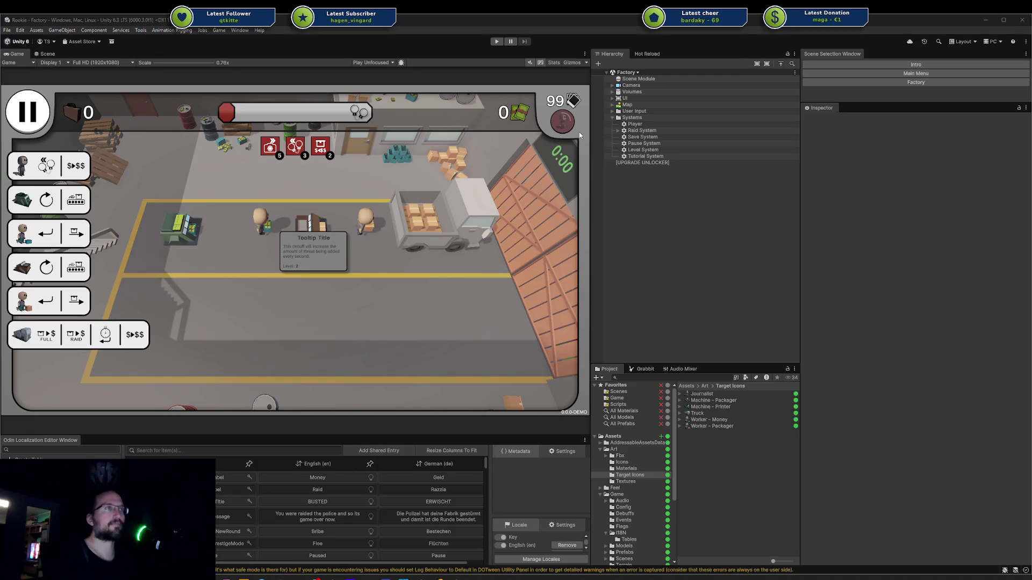
pyautogui.press('super+e')
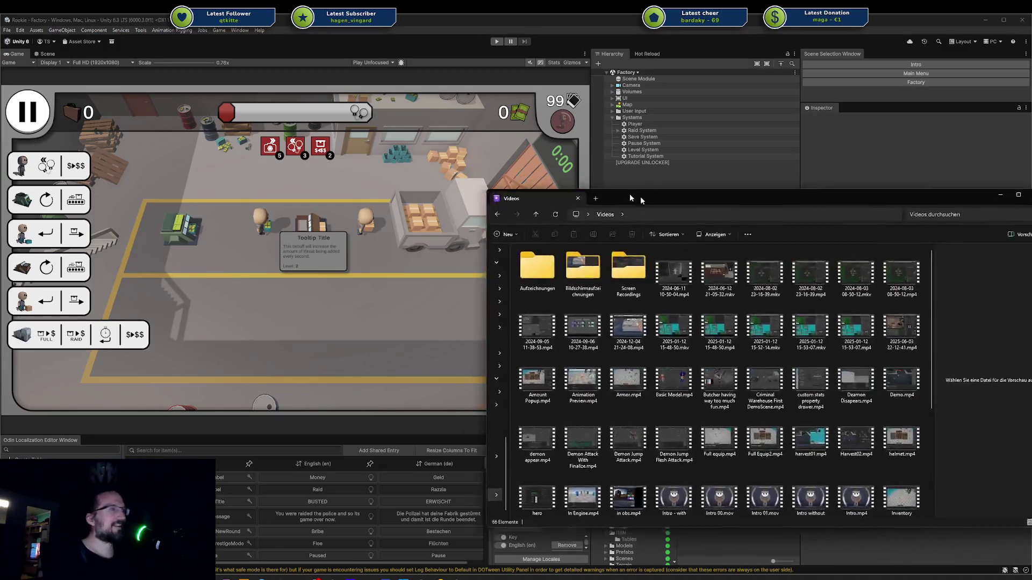
pyautogui.moveTo(630, 193); pyautogui.dragTo(508, 161)
# - Play the 'new demon attack release.mp4' clip from the Videos folder
pyautogui.scroll(-3, 585, 276)
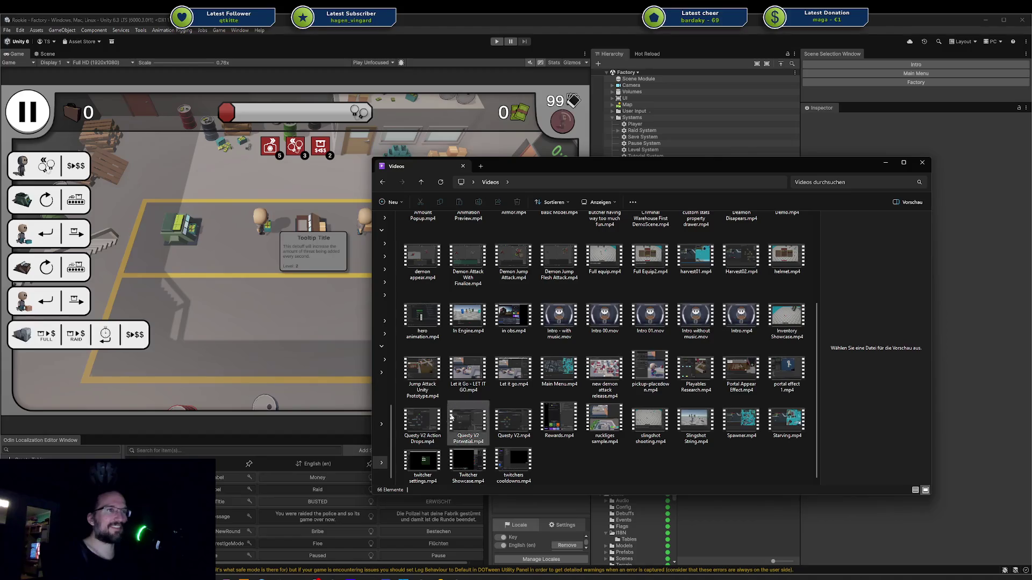
pyautogui.scroll(3, 431, 368)
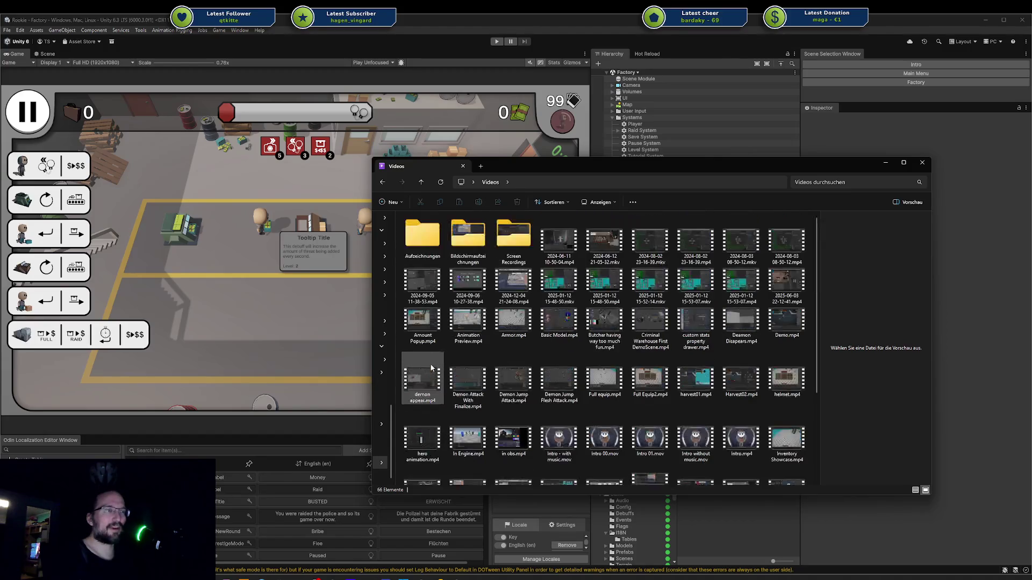
pyautogui.scroll(-3, 464, 299)
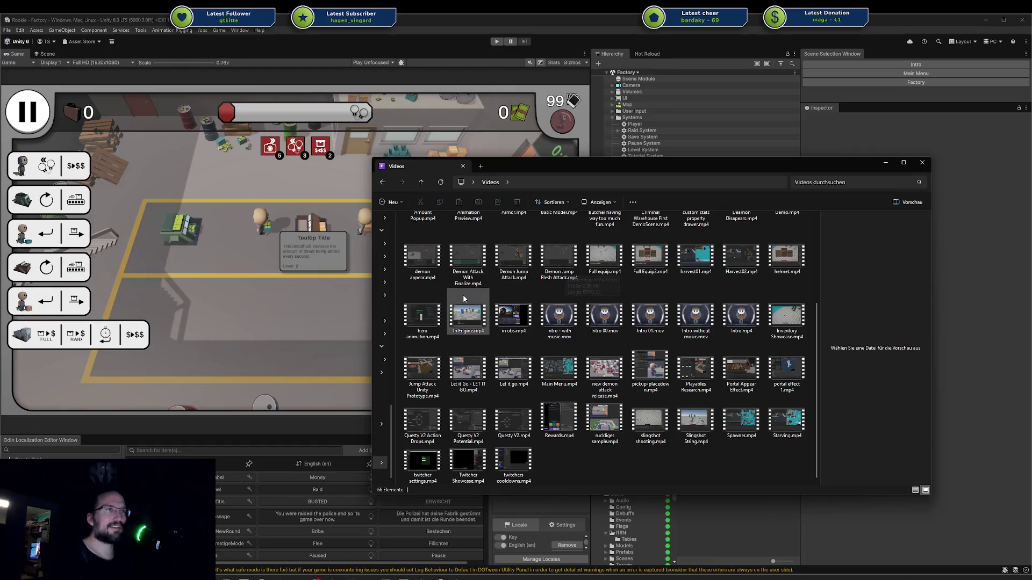
pyautogui.click(507, 260)
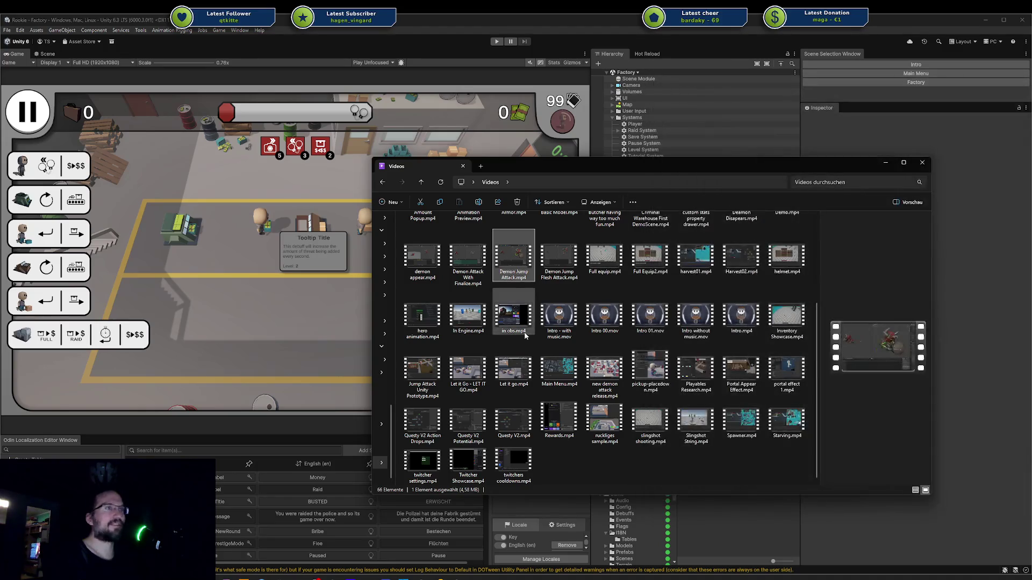
pyautogui.click(476, 368)
pyautogui.click(598, 371)
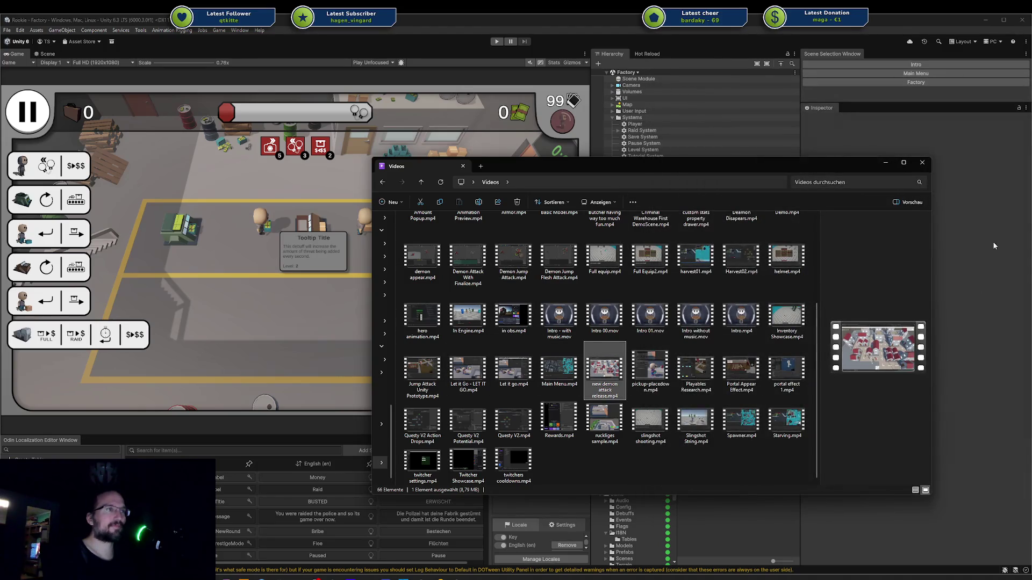
pyautogui.press('Return')
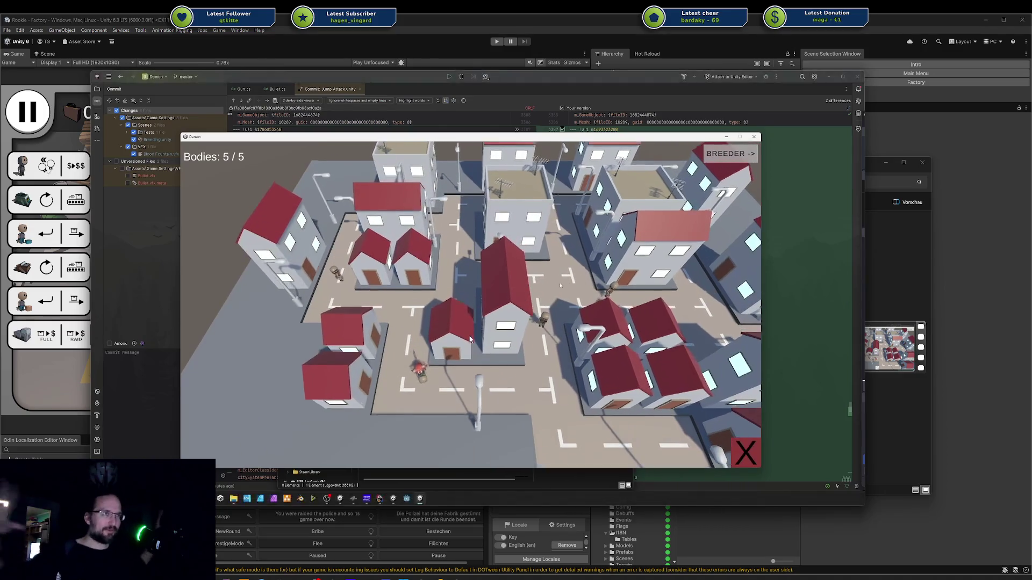
# - Close the Media Player demo clip and minimize the Videos Explorer window
pyautogui.moveTo(569, 325)
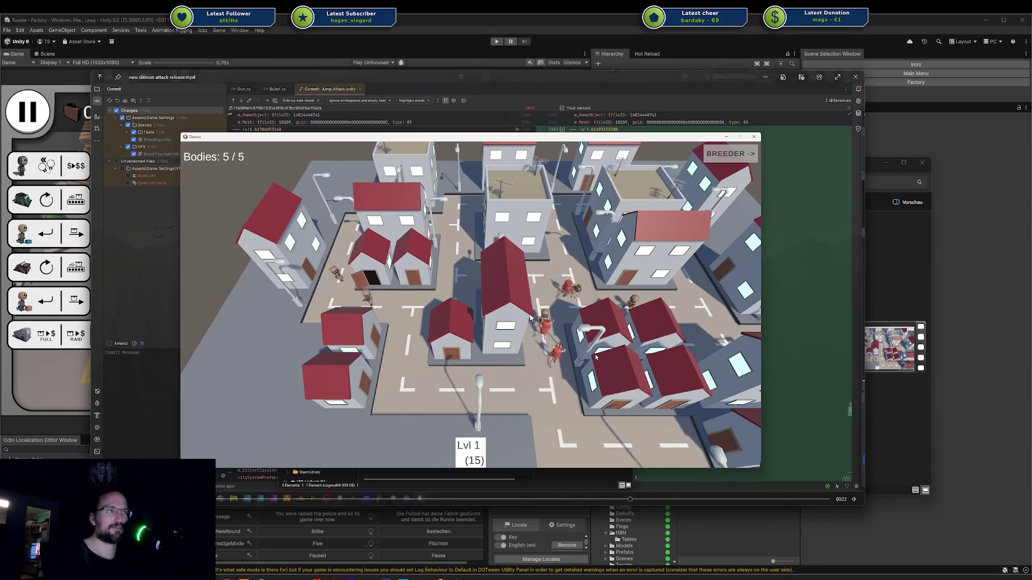
pyautogui.moveTo(771, 168)
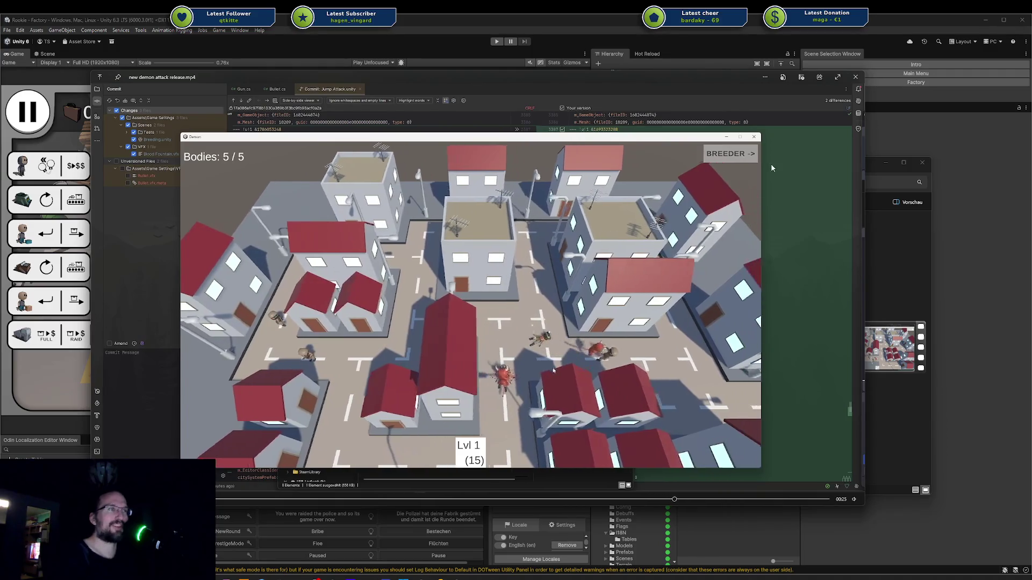
pyautogui.click(852, 77)
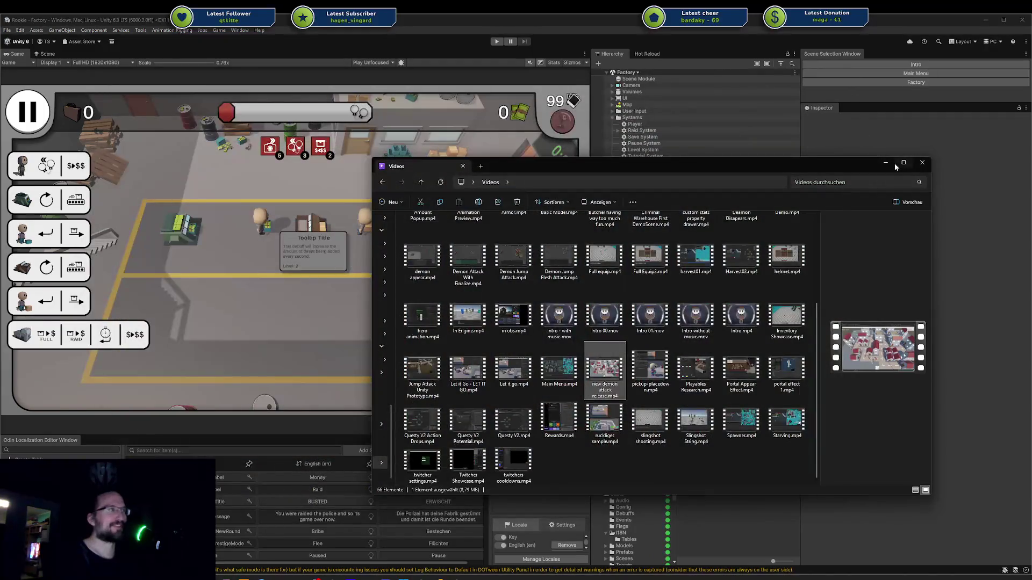
pyautogui.click(887, 163)
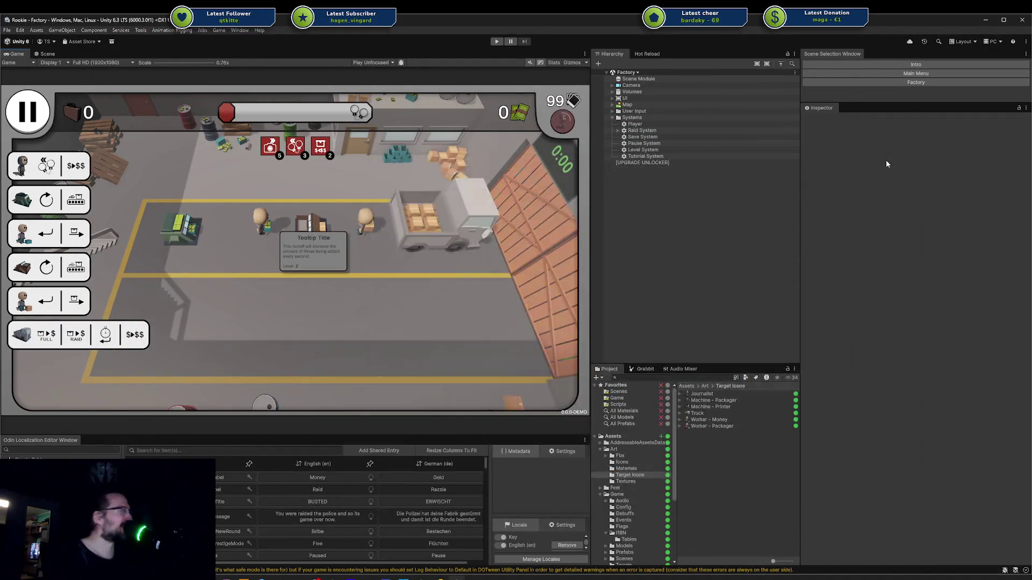
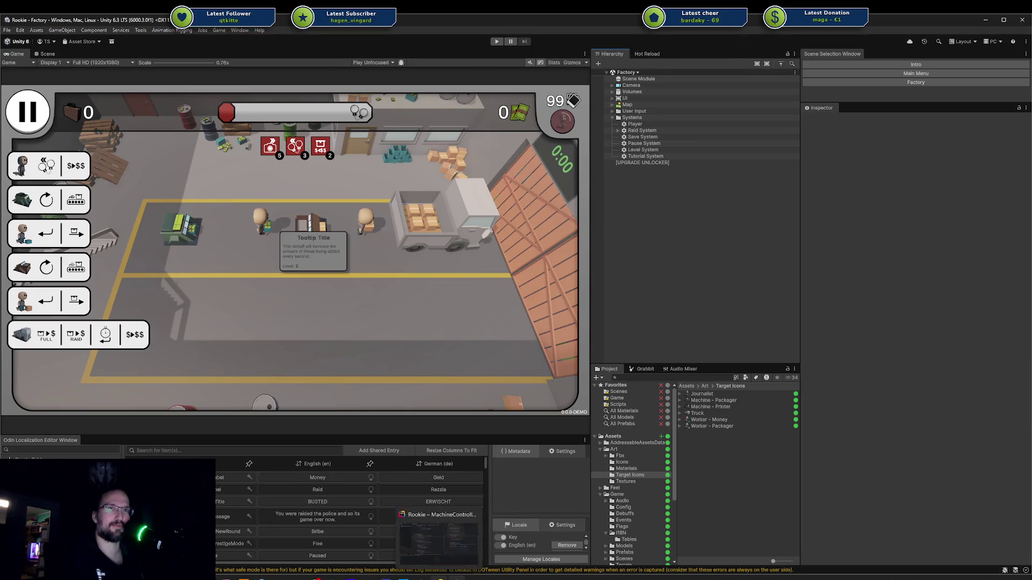
# - Switch from the Unity editor to MachineController.cs in Rider via the taskbar
pyautogui.click(438, 578)
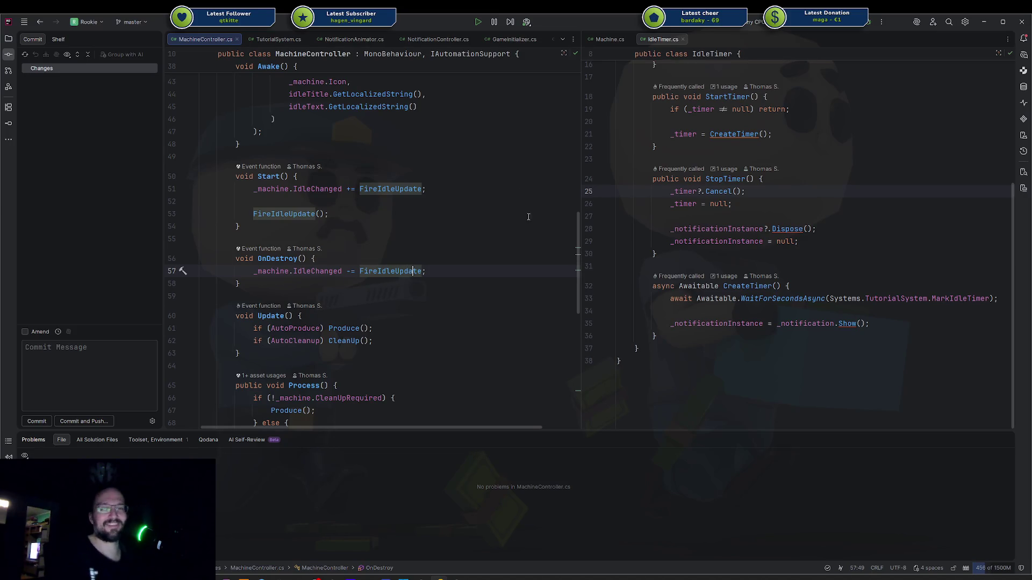
# - Review the IdleChanged subscription in Start and the code after Awake, then scroll down to FireIdleUpdate
pyautogui.click(511, 188)
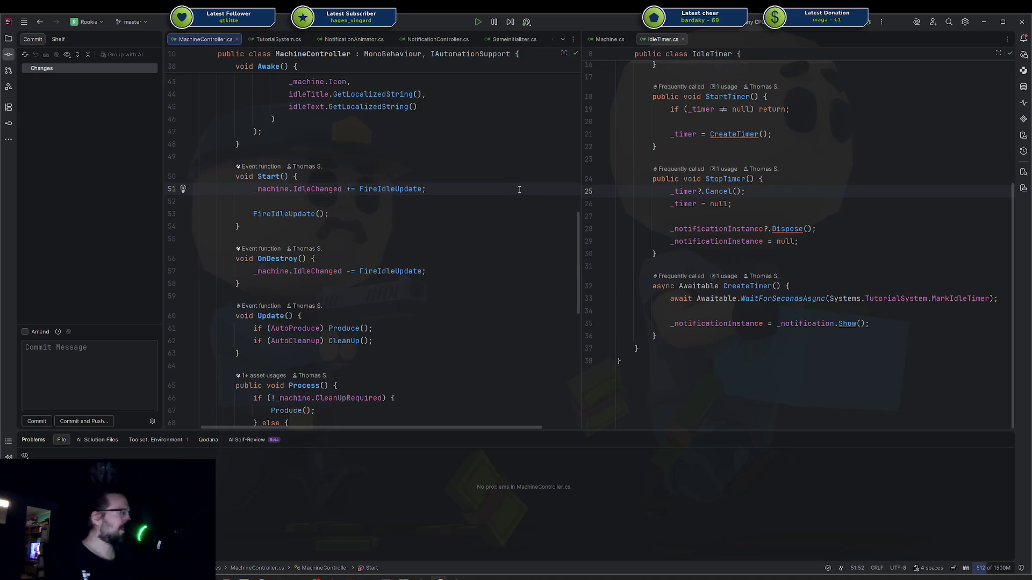
pyautogui.click(434, 154)
pyautogui.scroll(7, 433, 153)
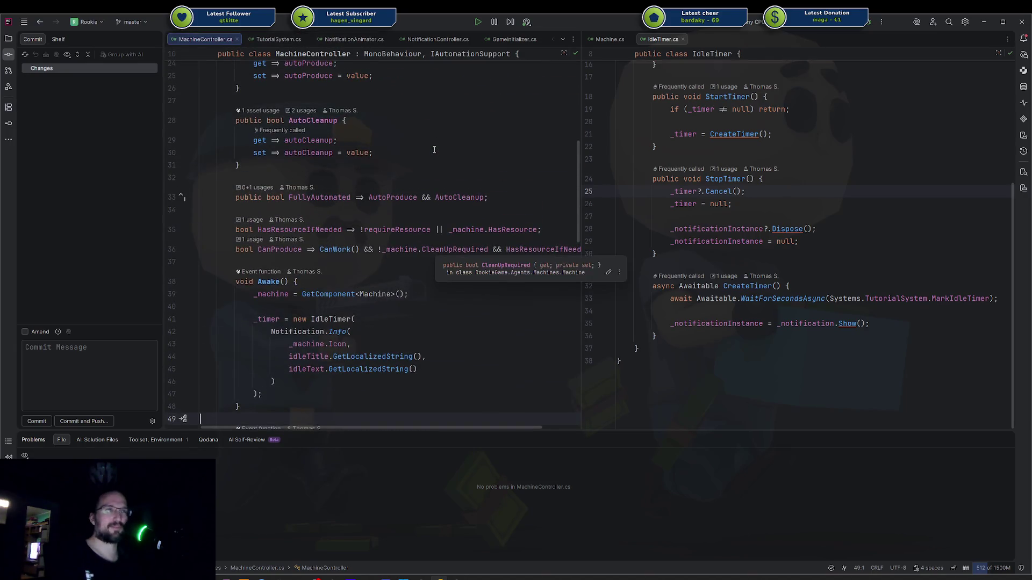
pyautogui.click(434, 151)
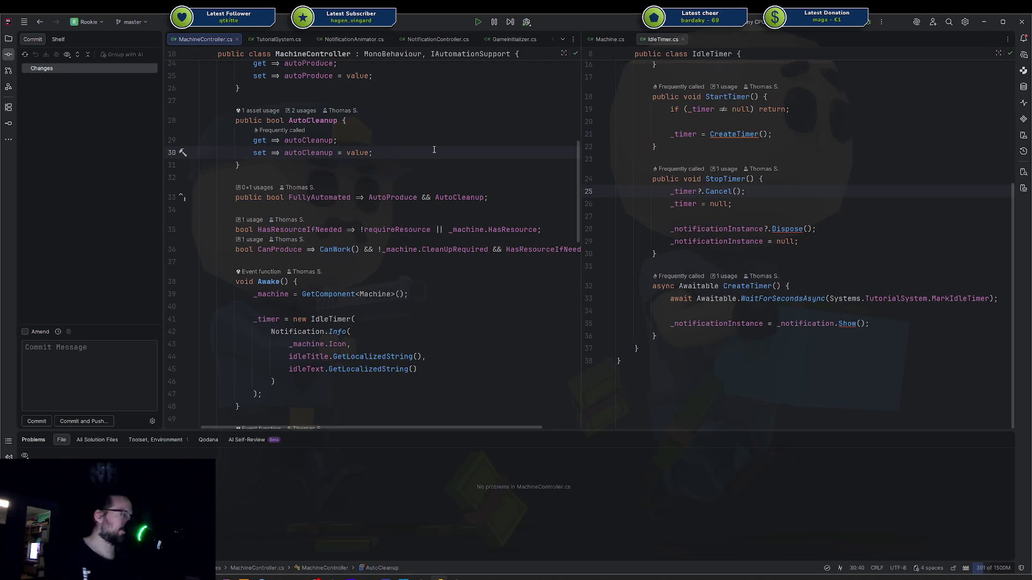
pyautogui.scroll(-5, 434, 149)
pyautogui.scroll(-10, 434, 150)
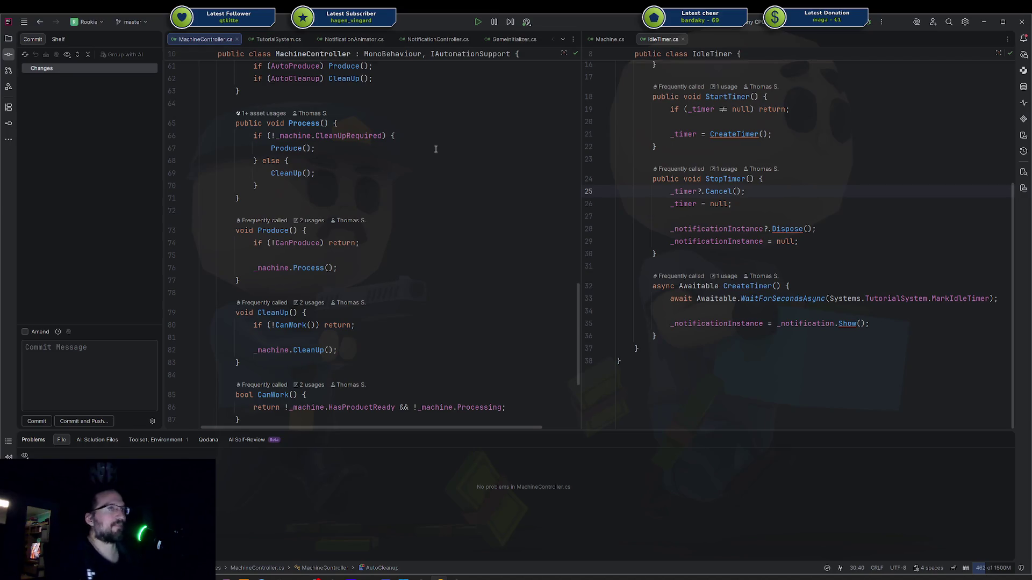
pyautogui.scroll(-4, 407, 185)
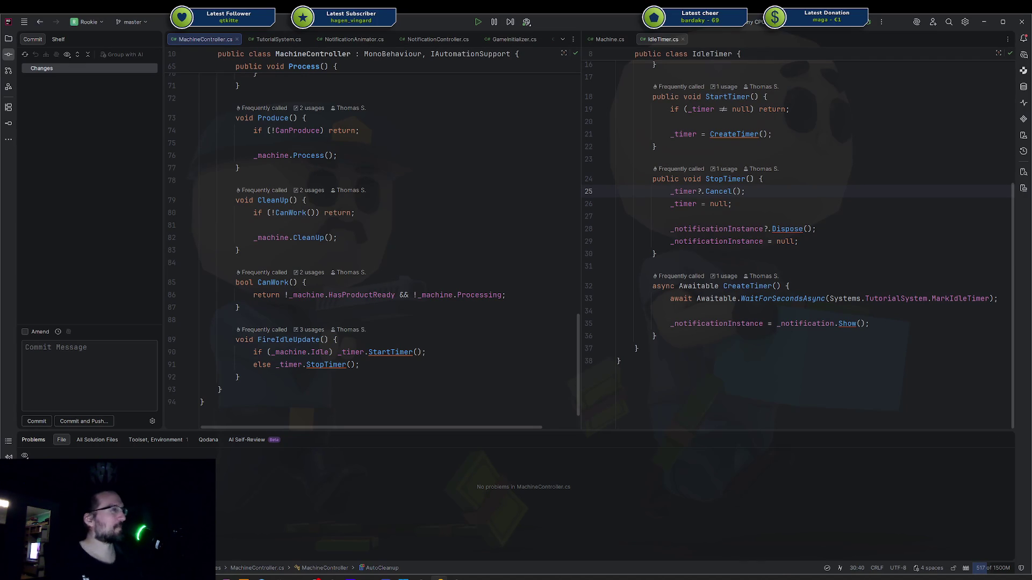
# - Select the CleanUp method header, show the Unity explorer file tree, and return to the Unity editor
pyautogui.moveTo(460, 188); pyautogui.dragTo(461, 200)
pyautogui.hotkey('alt', '1')
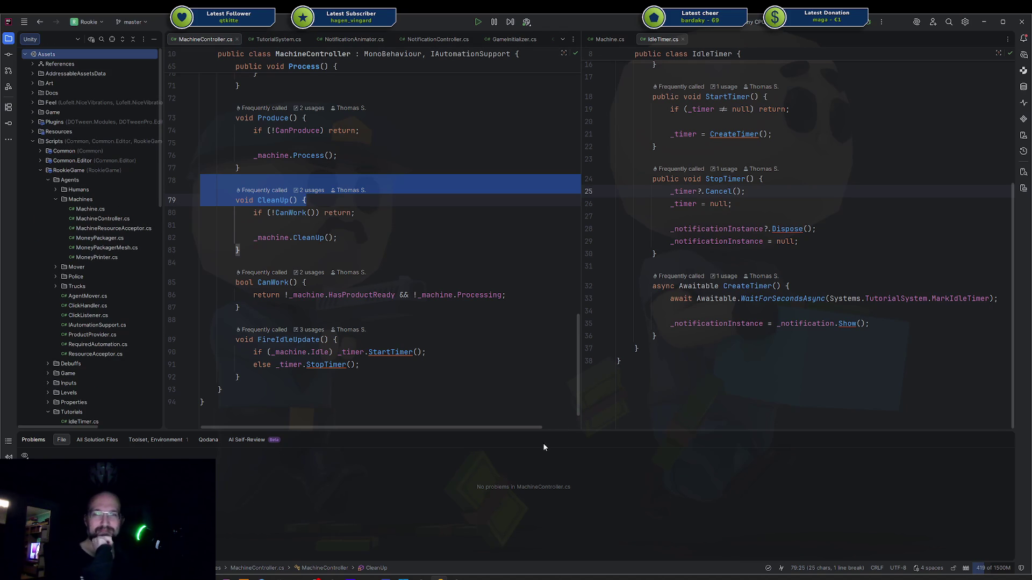
pyautogui.hotkey('alt', 'Tab')
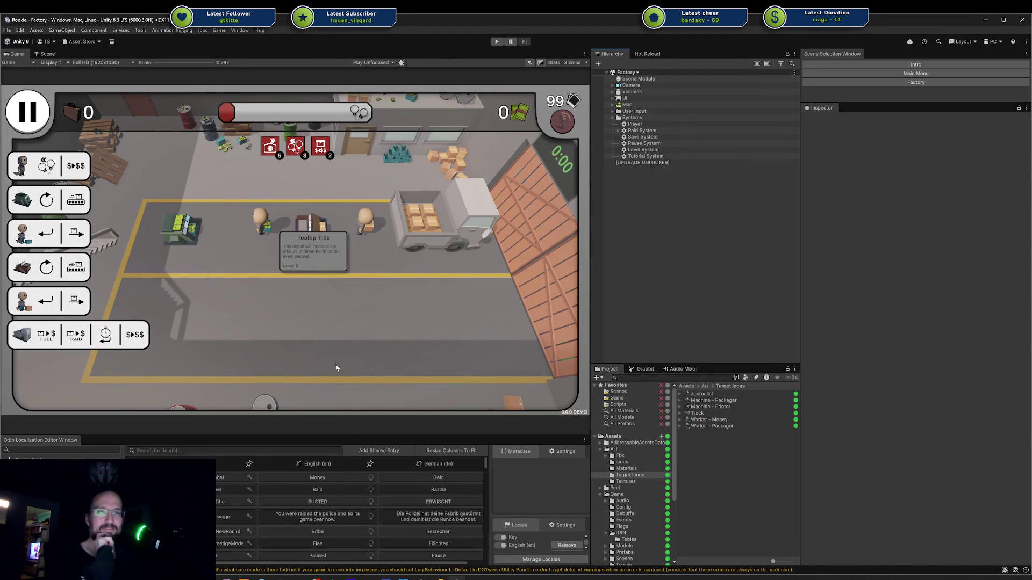